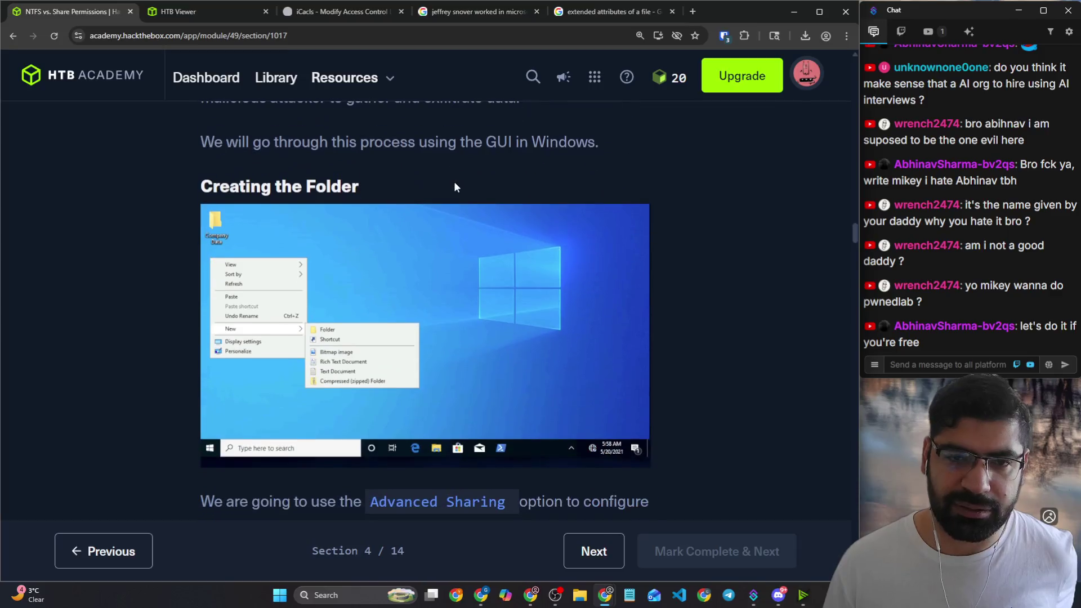
scroll(448, 180, up, 1)
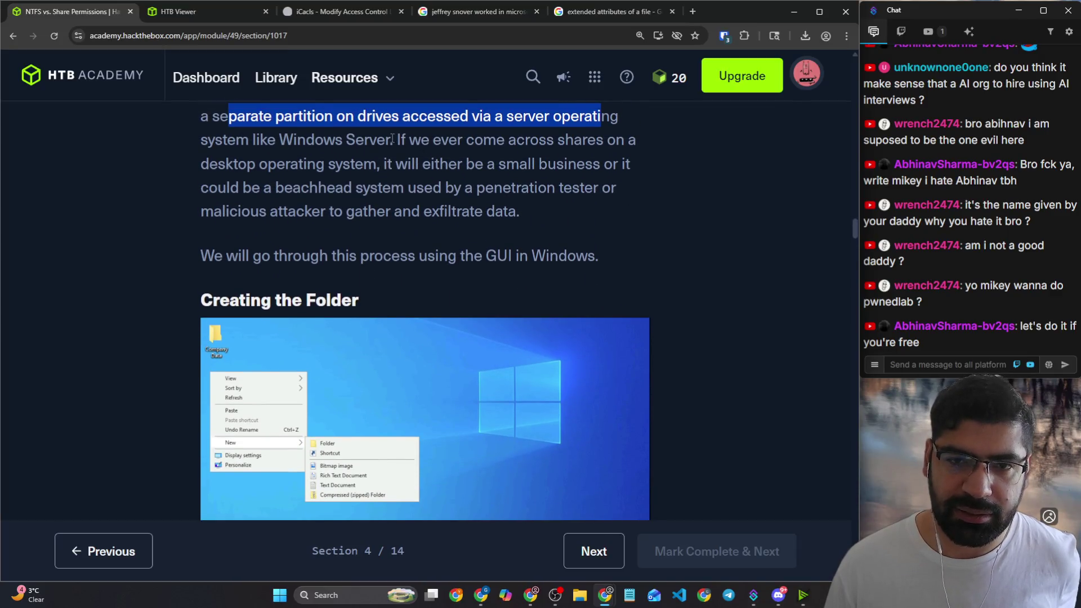
Step: Highlight the paragraphs on desktop shares, the beachhead attacker and the SAN/NAS/partition storage options
drag(391, 140, 629, 142)
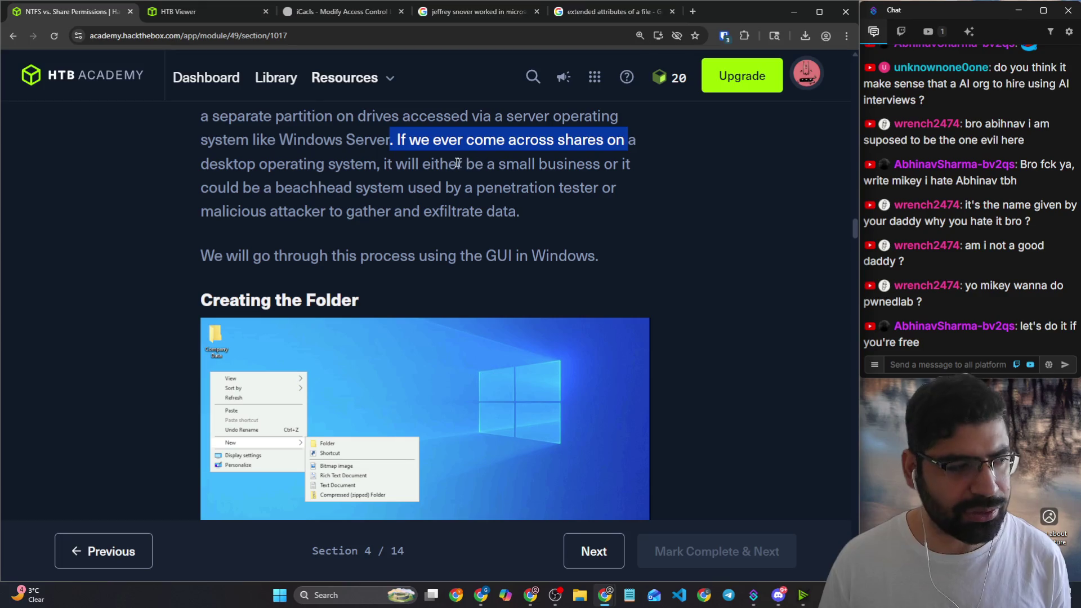
drag(258, 164, 605, 165)
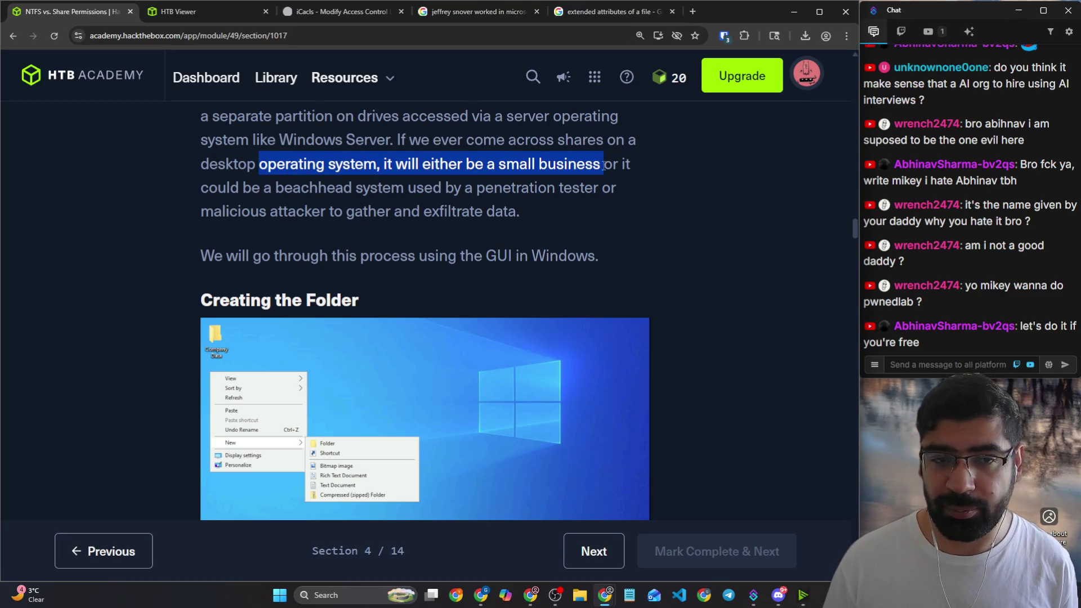
drag(242, 187, 625, 192)
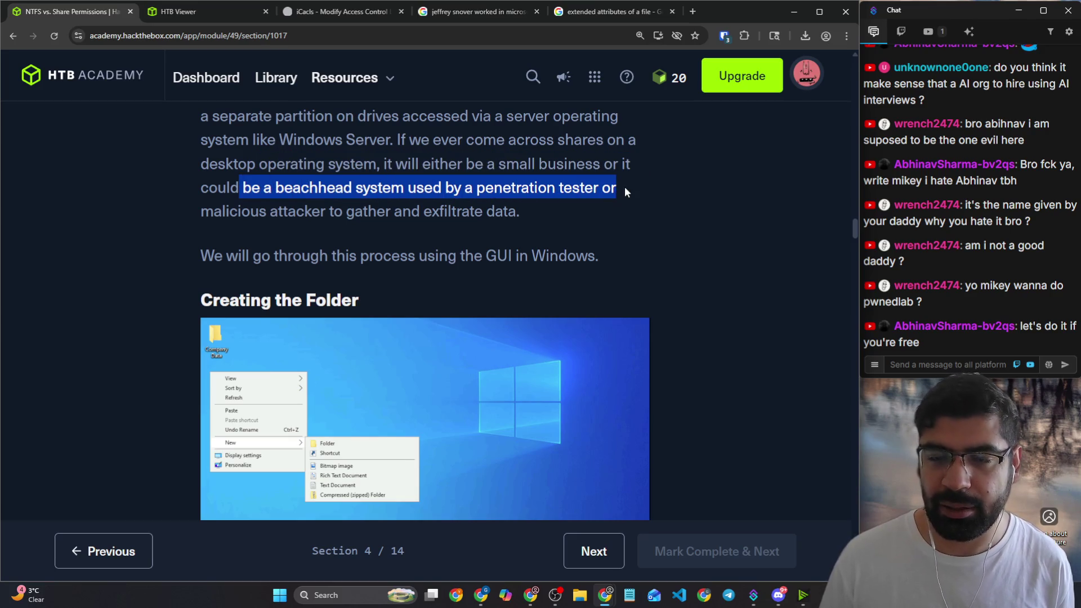
drag(213, 211, 517, 211)
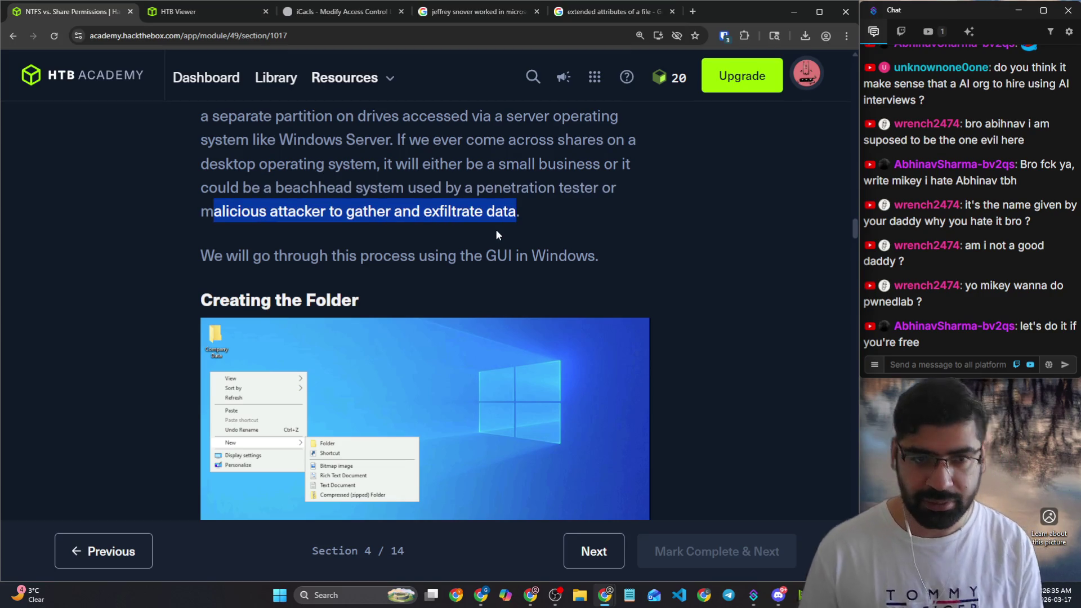
scroll(491, 229, up, 1)
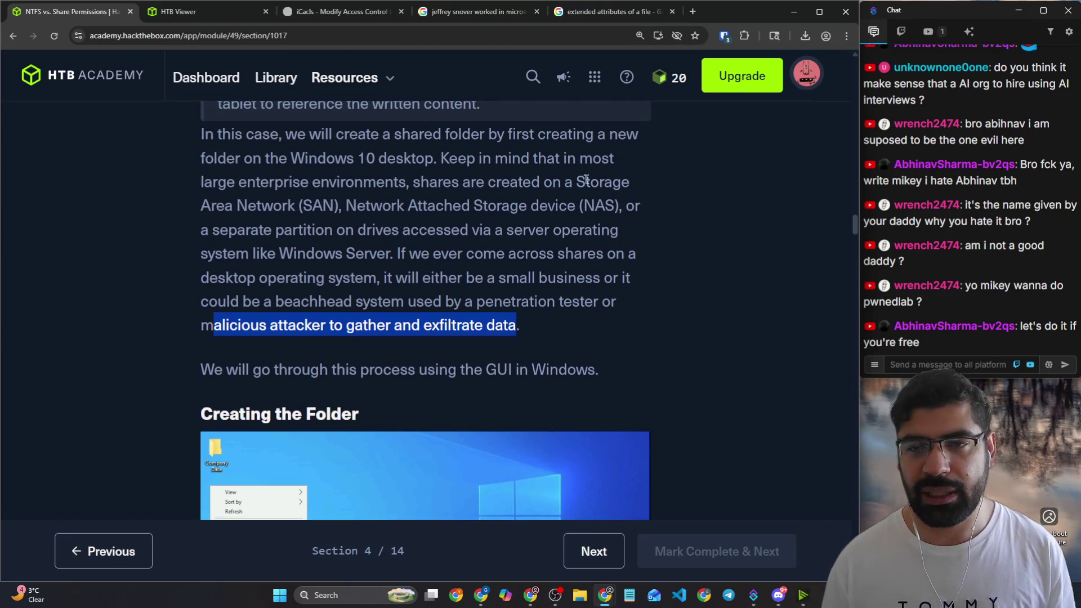
drag(577, 182, 345, 230)
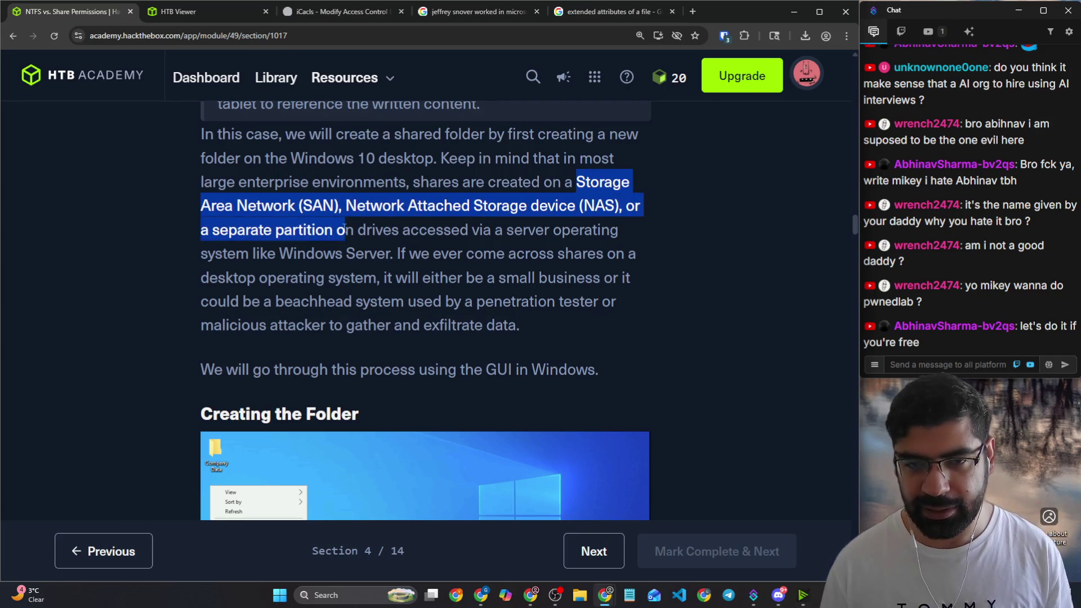
drag(465, 286, 675, 295)
scroll(667, 302, down, 2)
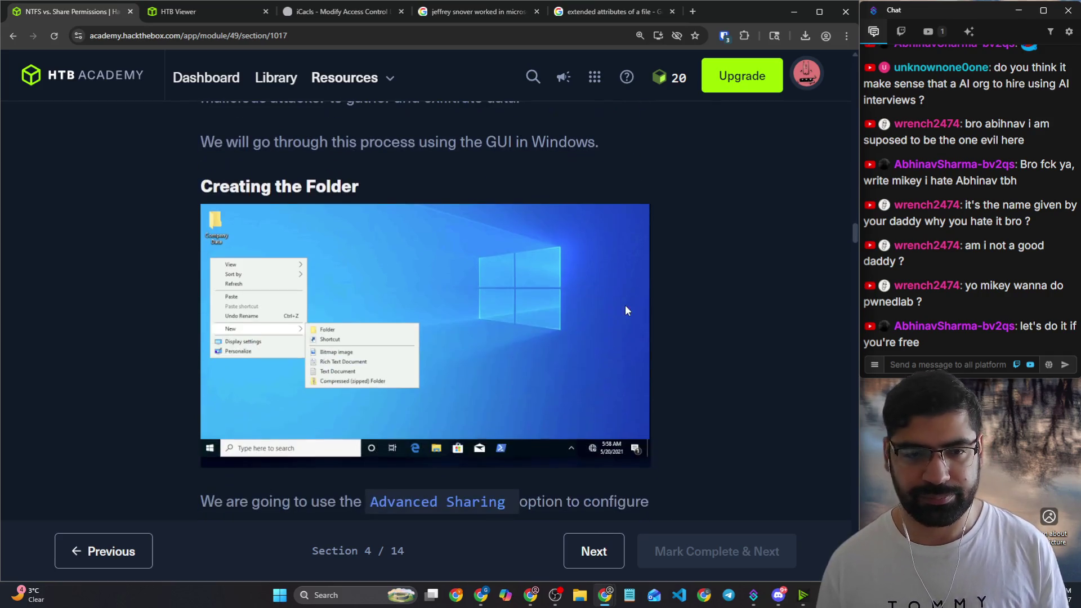
drag(357, 142, 627, 140)
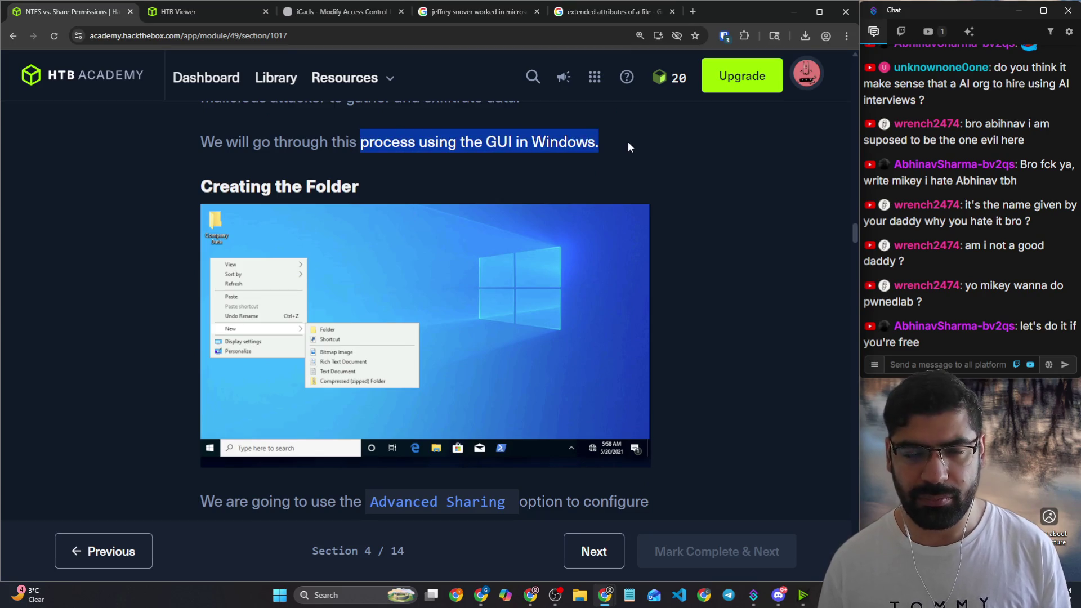
scroll(628, 141, down, 3)
scroll(358, 222, down, 2)
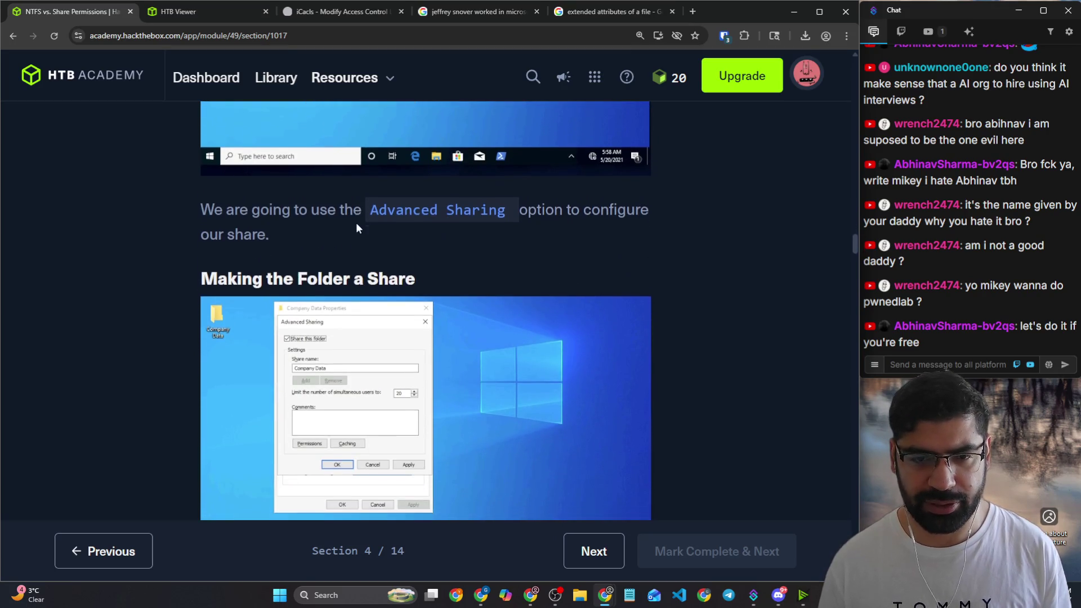
scroll(357, 227, down, 1)
scroll(354, 222, up, 1)
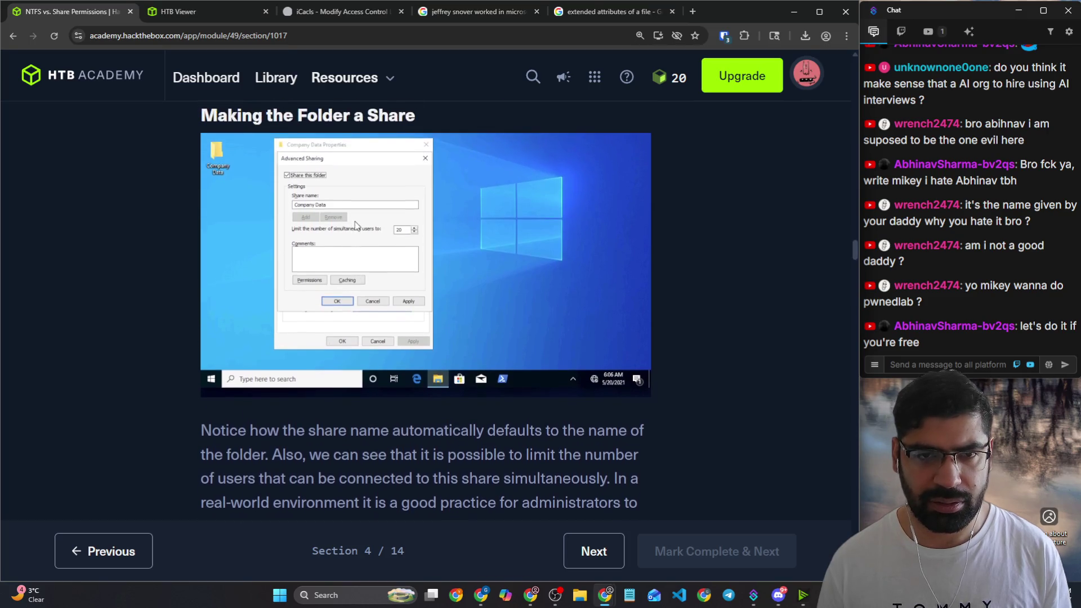
scroll(330, 186, down, 1)
scroll(323, 209, down, 1)
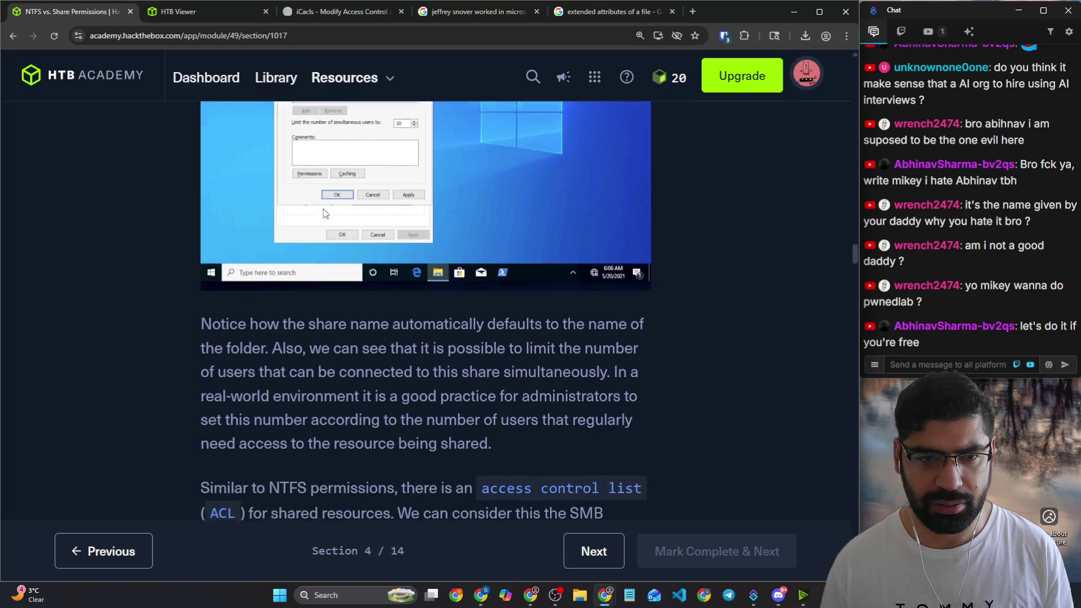
scroll(324, 208, down, 1)
Step: Highlight the notes on default share names and the best practice for limiting simultaneous users
drag(267, 145, 627, 151)
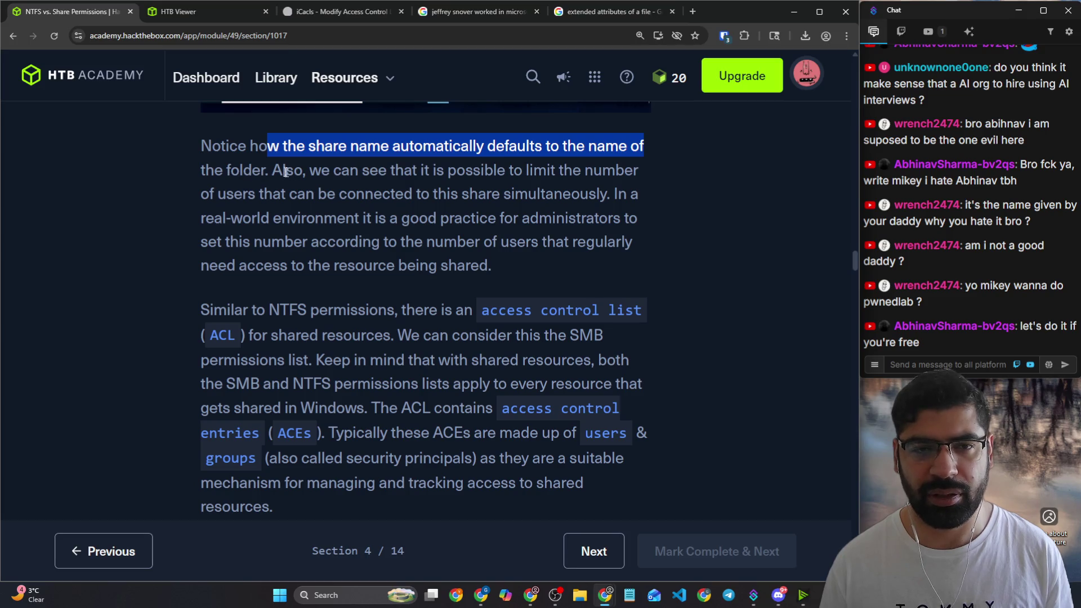
drag(282, 171, 627, 171)
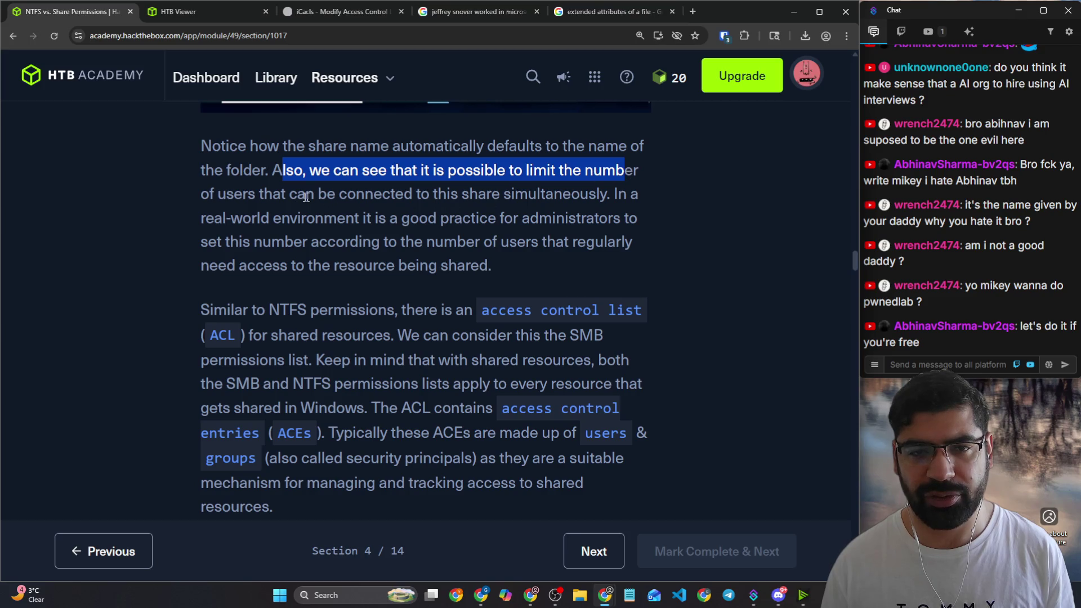
drag(290, 195, 617, 196)
mouse_move(375, 218)
mouse_down()
mouse_move(609, 220)
mouse_move(554, 267)
mouse_up()
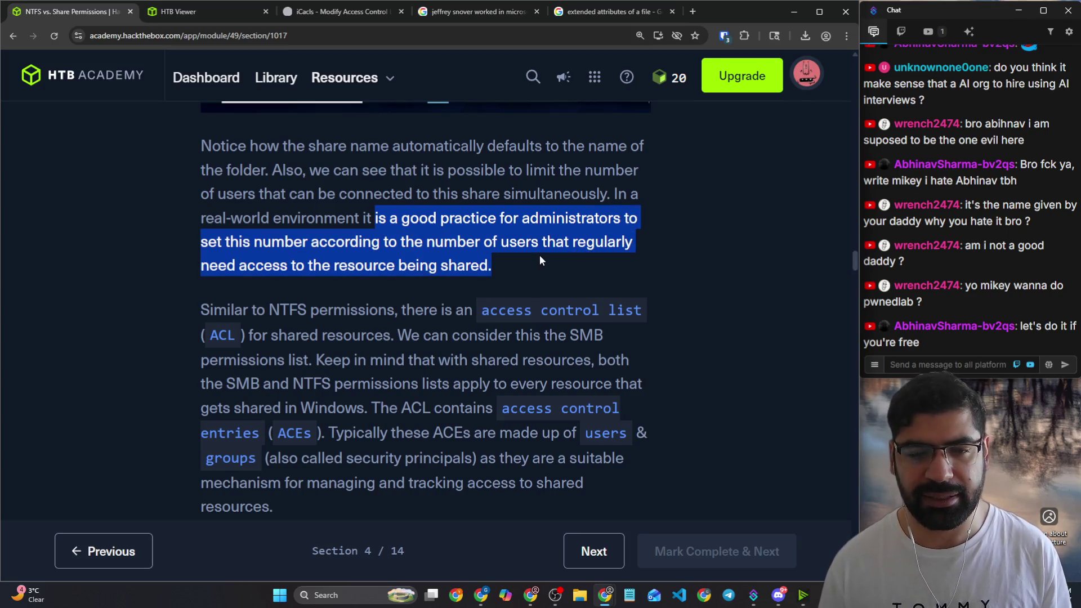
scroll(538, 254, down, 2)
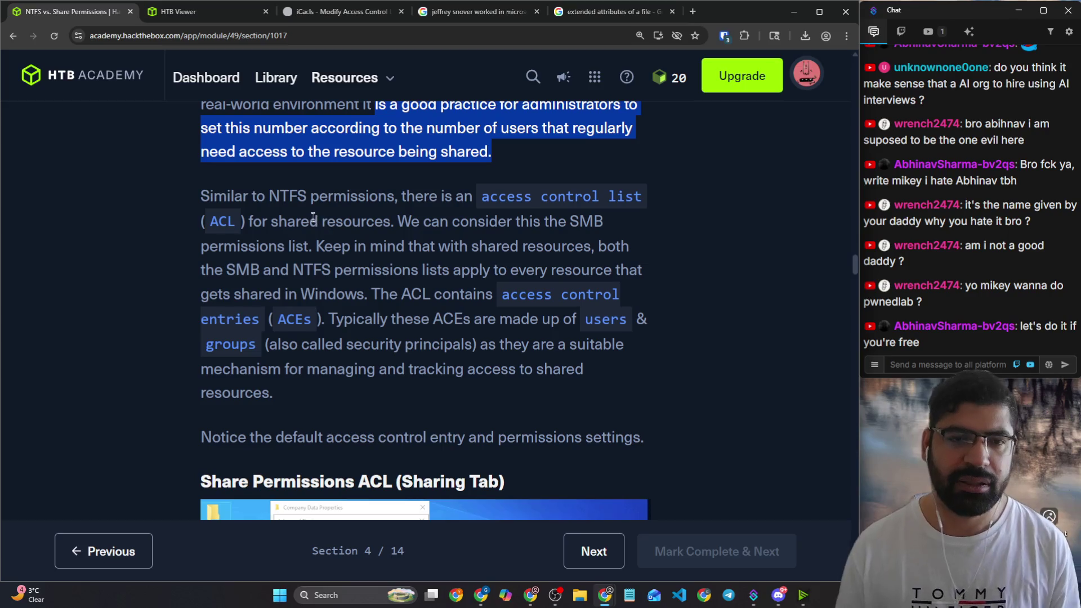
Step: Highlight the ACL and ACE explanation, including that both permission lists apply to every share
drag(279, 196, 643, 209)
drag(248, 220, 603, 221)
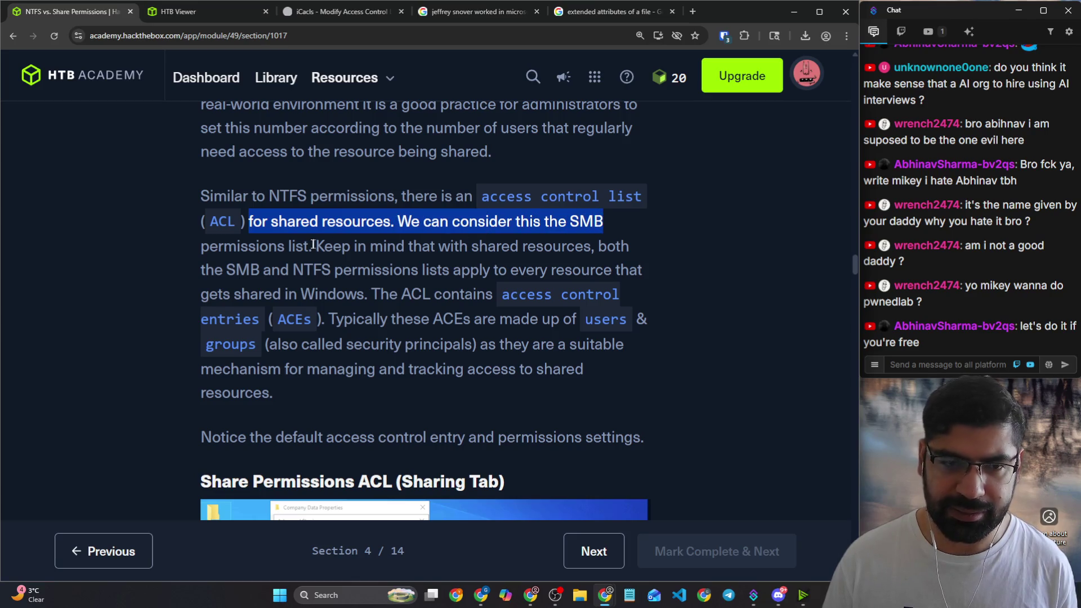
drag(316, 245, 594, 246)
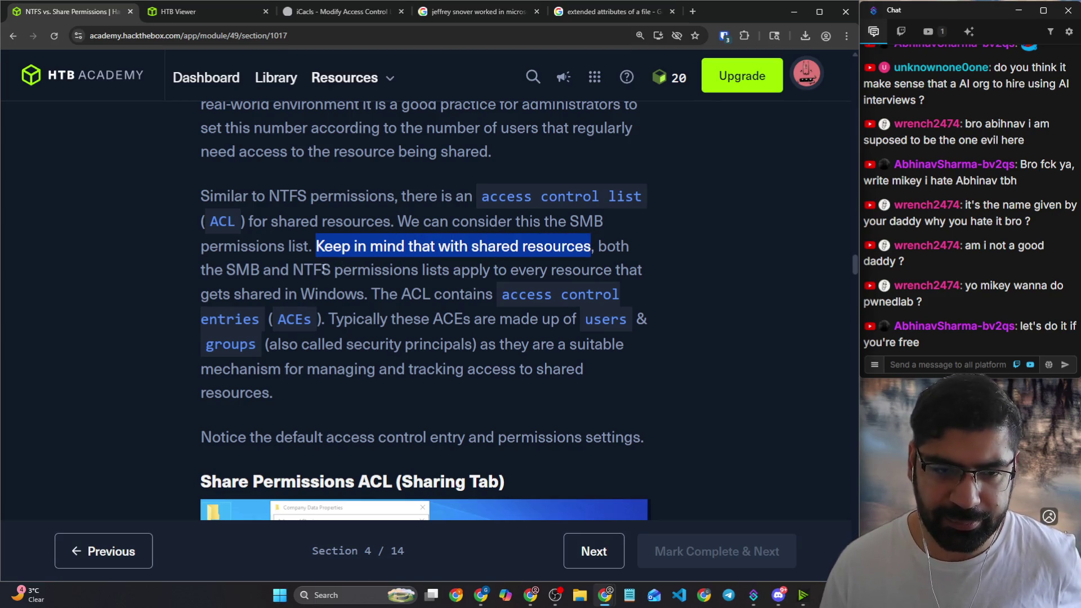
drag(334, 269, 630, 270)
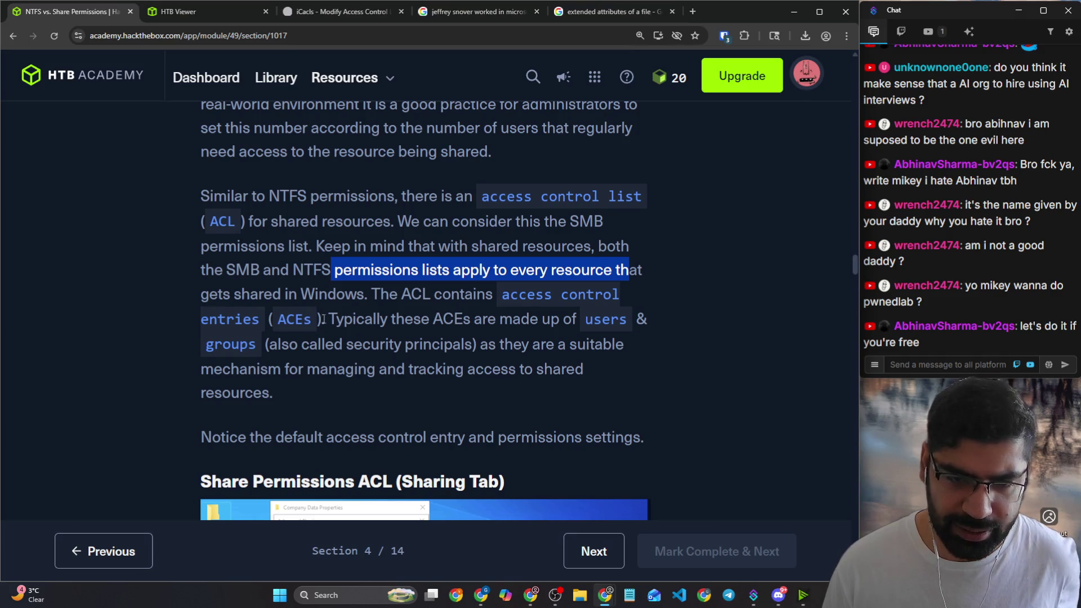
drag(325, 319, 602, 319)
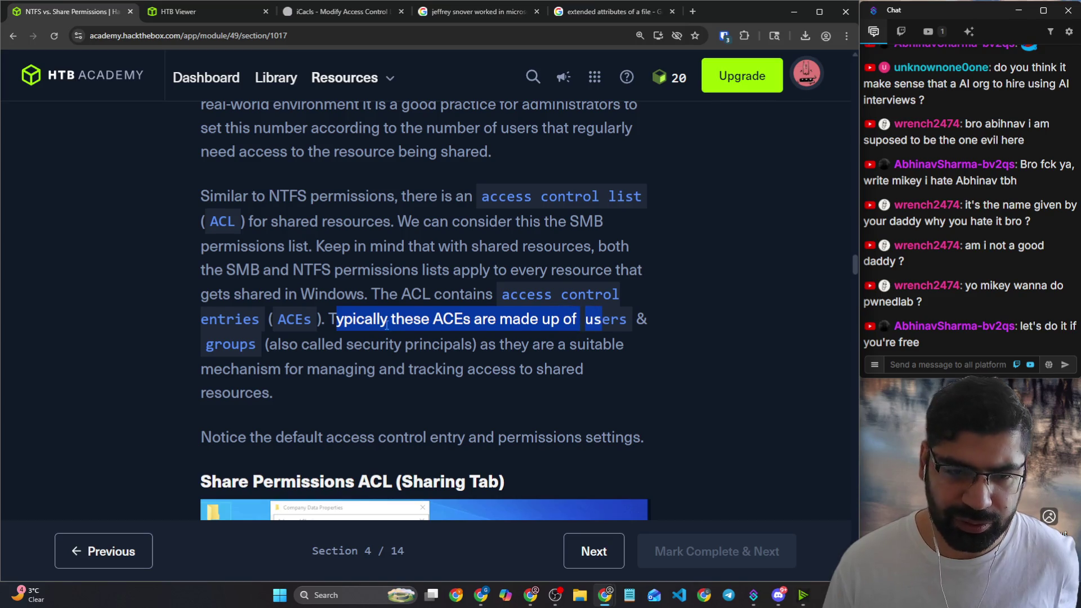
scroll(388, 326, down, 1)
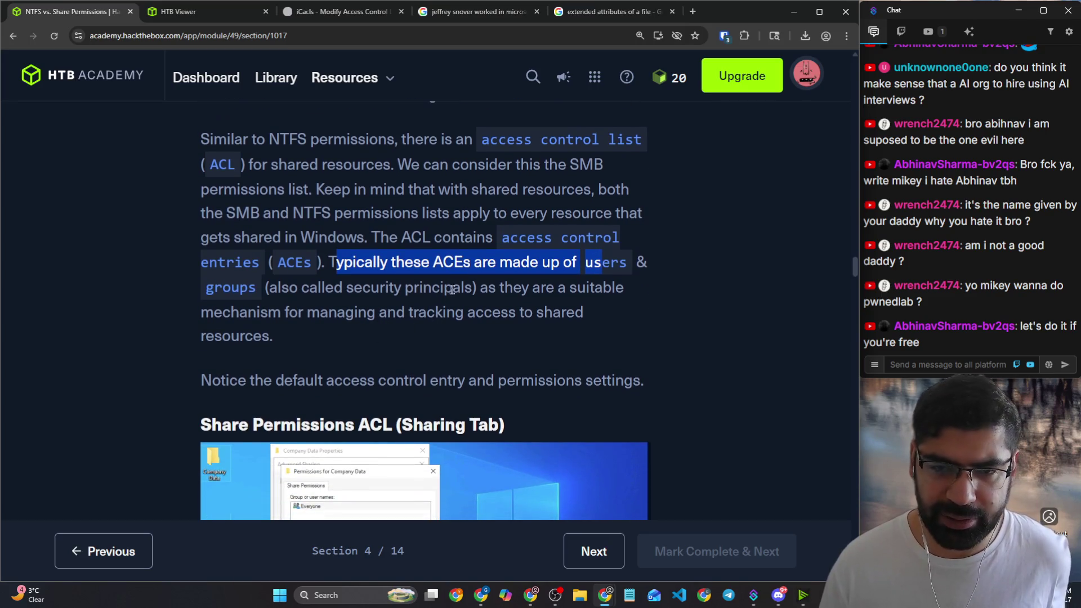
drag(488, 287, 622, 289)
scroll(492, 309, down, 2)
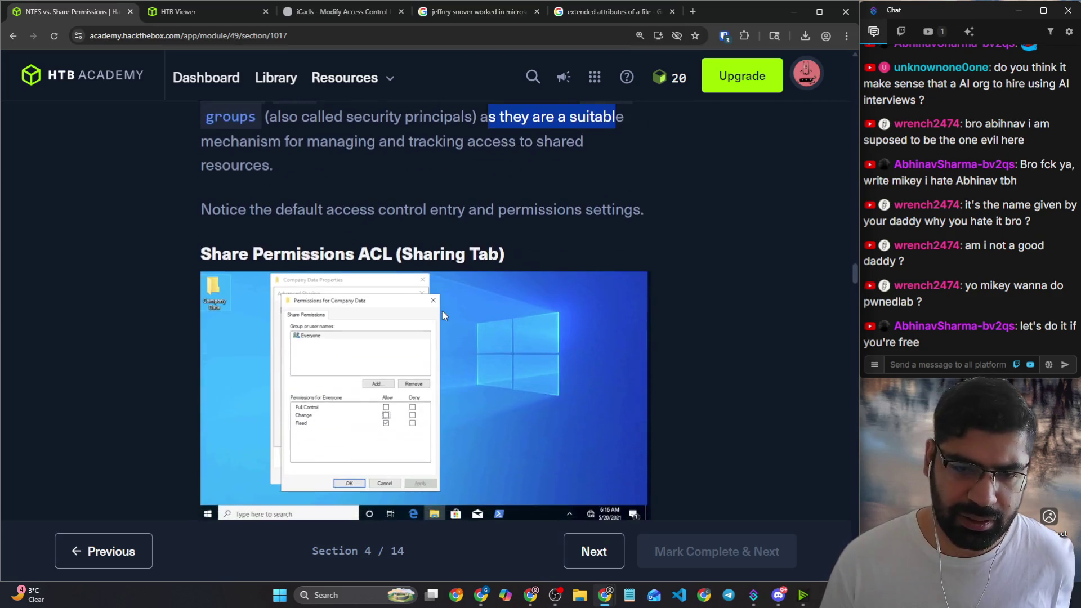
scroll(442, 310, down, 4)
scroll(446, 304, down, 3)
scroll(497, 287, down, 4)
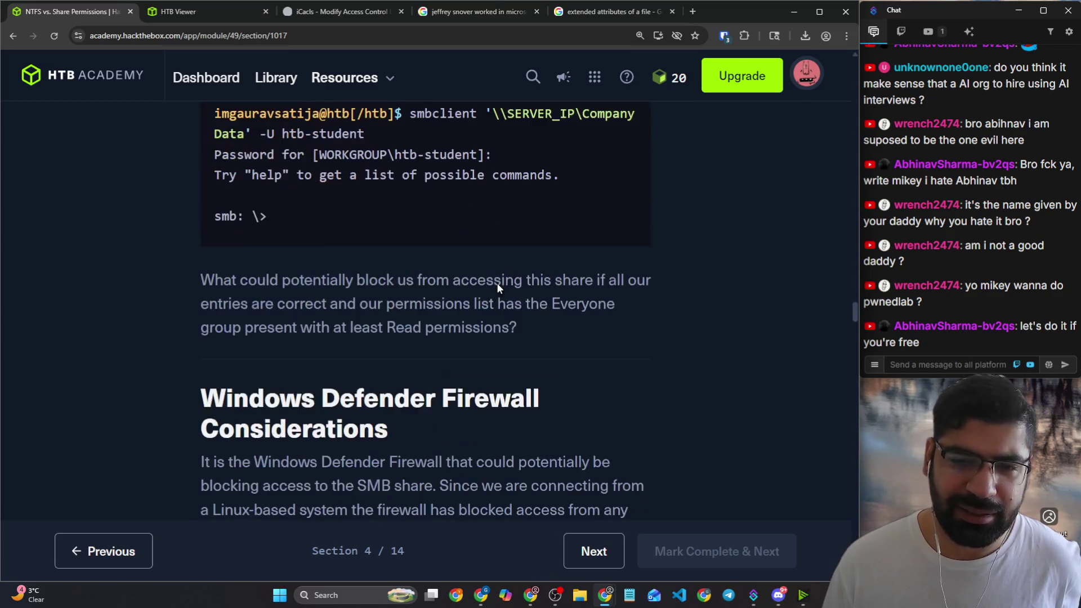
scroll(496, 288, down, 5)
scroll(497, 287, down, 5)
scroll(498, 288, down, 5)
scroll(495, 287, down, 5)
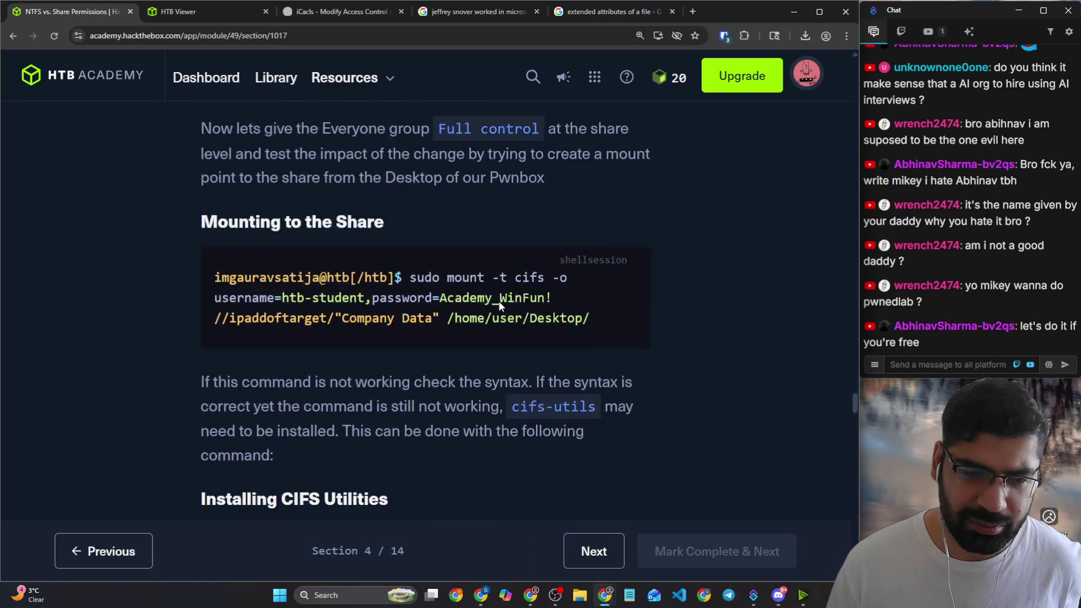
scroll(499, 301, down, 5)
scroll(498, 303, down, 5)
scroll(498, 302, down, 5)
scroll(501, 309, up, 5)
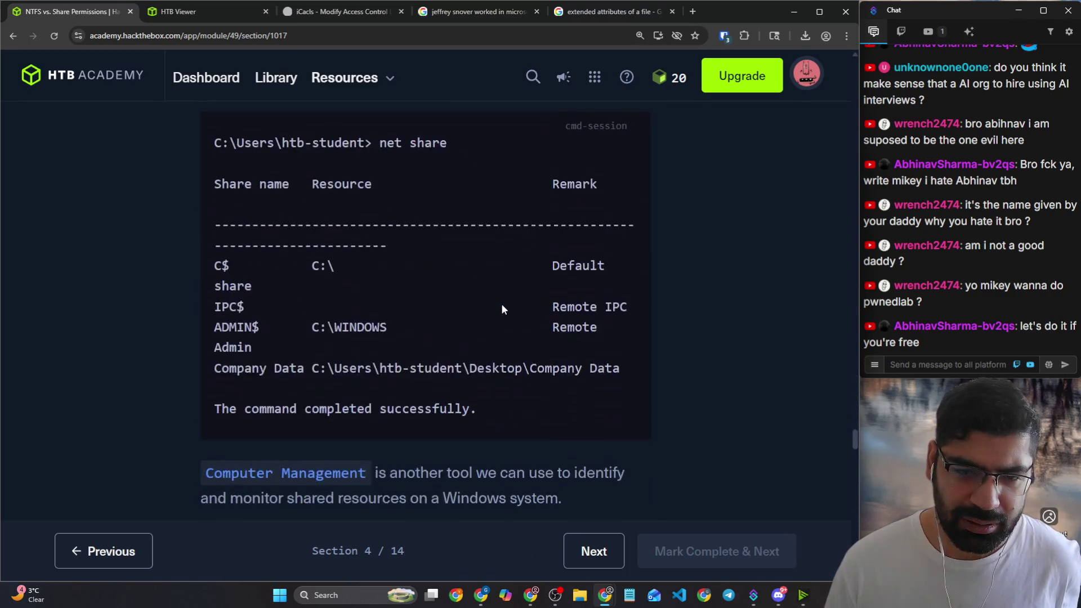
scroll(501, 310, up, 5)
scroll(501, 309, up, 5)
scroll(500, 309, up, 5)
scroll(501, 308, up, 5)
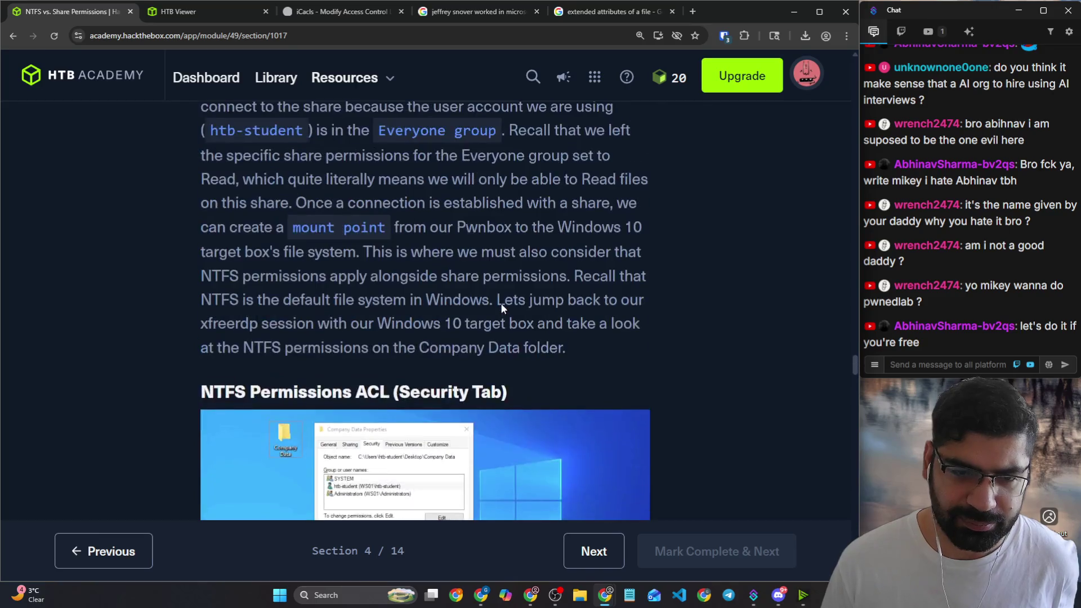
scroll(501, 308, up, 3)
scroll(501, 308, up, 4)
scroll(501, 309, up, 2)
scroll(502, 309, up, 2)
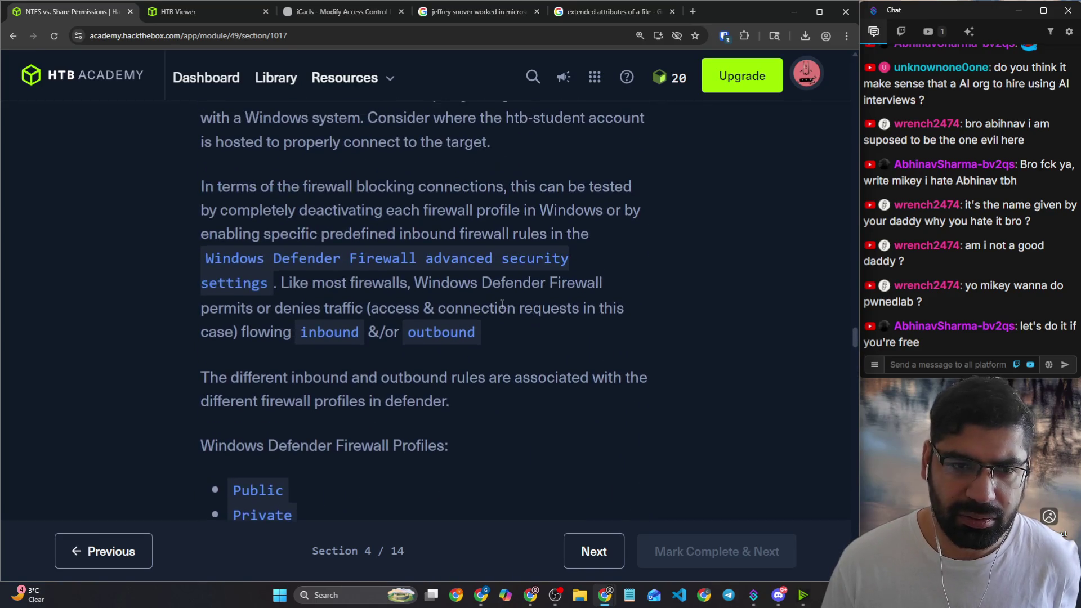
scroll(501, 309, up, 3)
scroll(501, 309, up, 3)
scroll(501, 304, up, 1)
scroll(501, 305, up, 5)
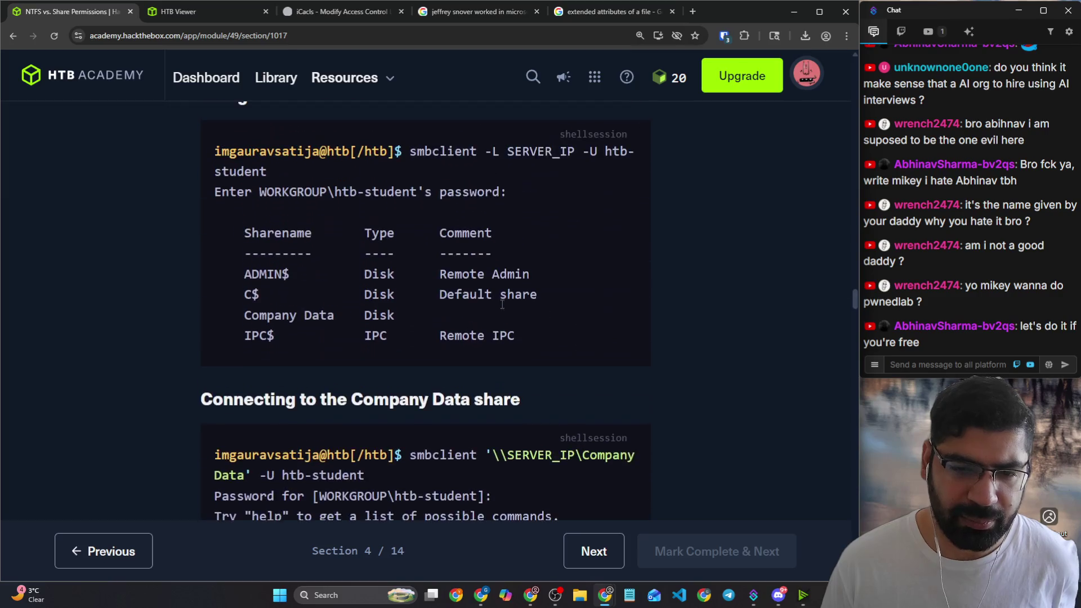
scroll(462, 323, up, 2)
scroll(463, 323, up, 1)
scroll(452, 315, down, 1)
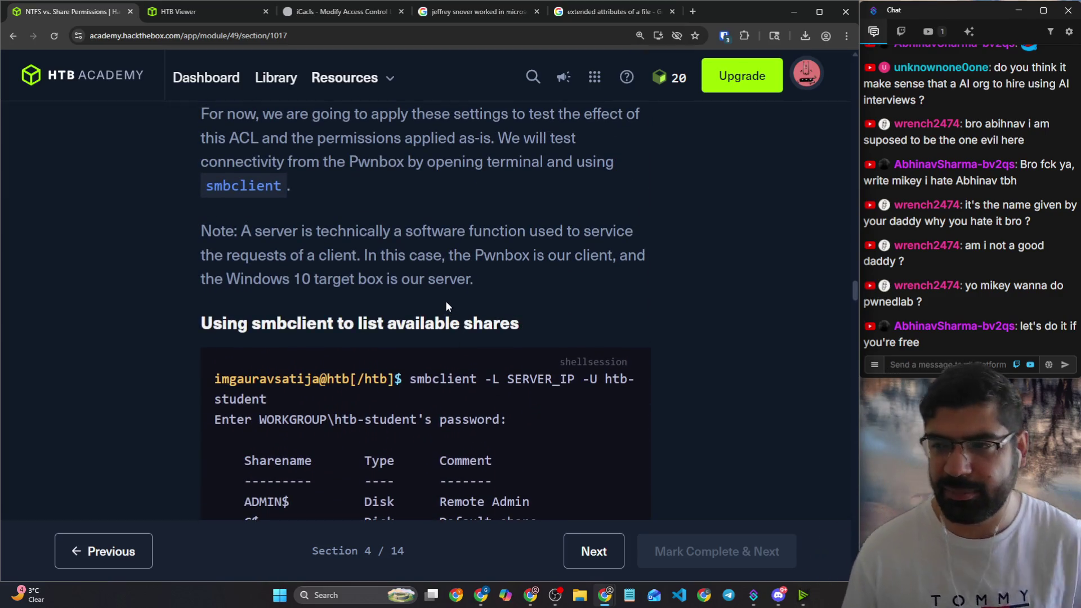
scroll(354, 262, up, 3)
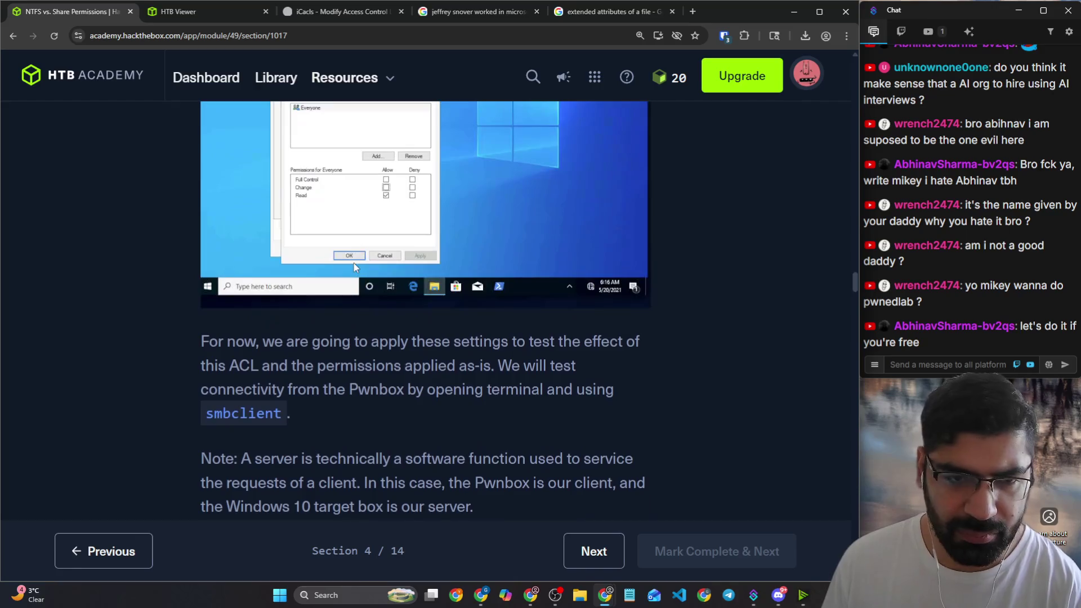
scroll(355, 262, up, 4)
scroll(354, 260, down, 3)
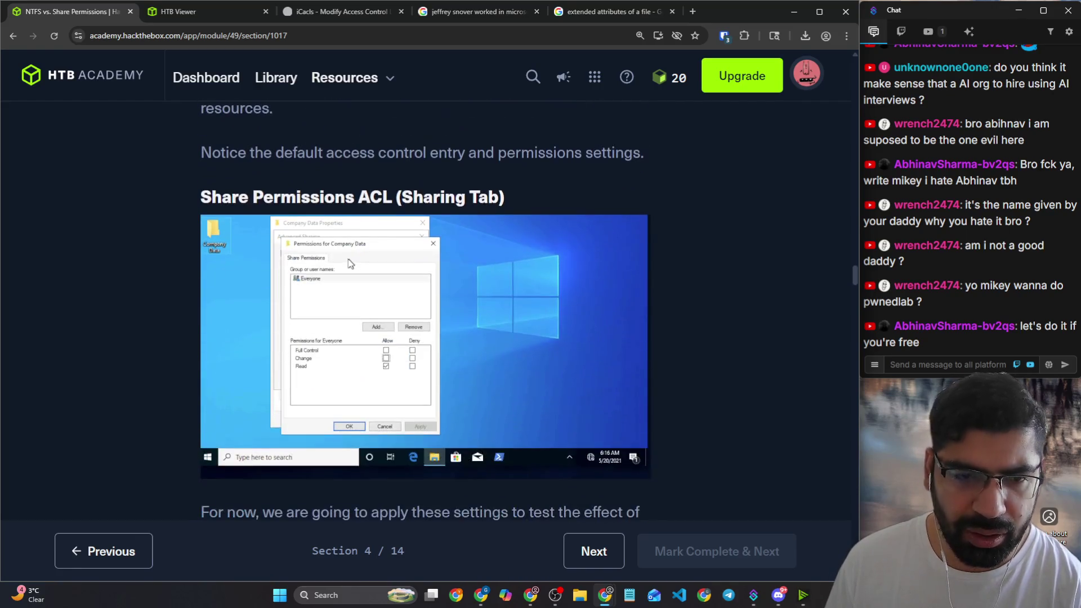
scroll(355, 261, down, 2)
scroll(355, 261, down, 2)
scroll(288, 279, down, 2)
scroll(289, 278, down, 2)
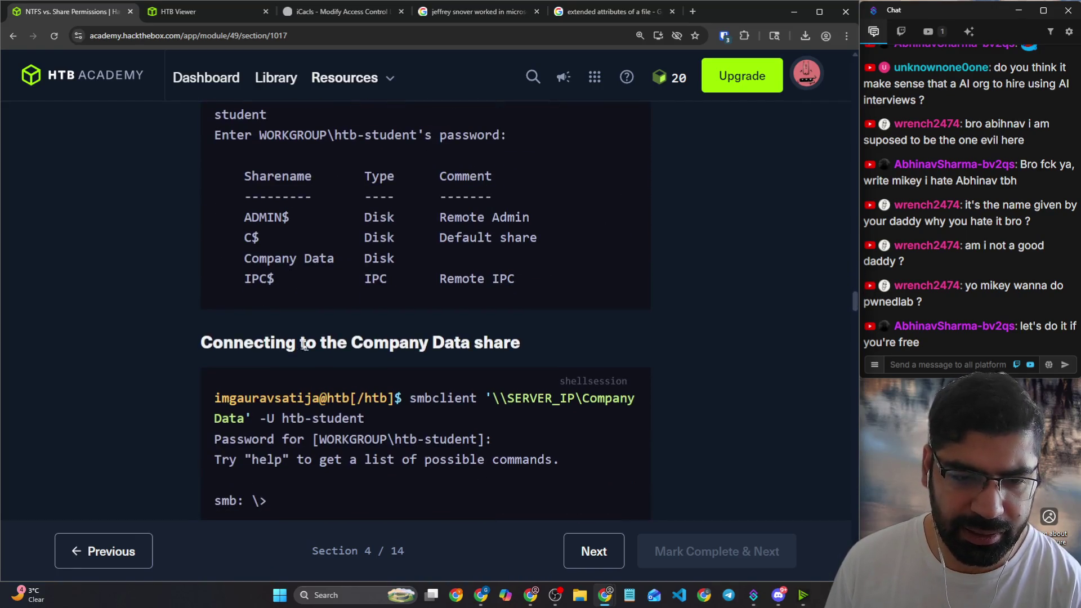
scroll(309, 335, down, 3)
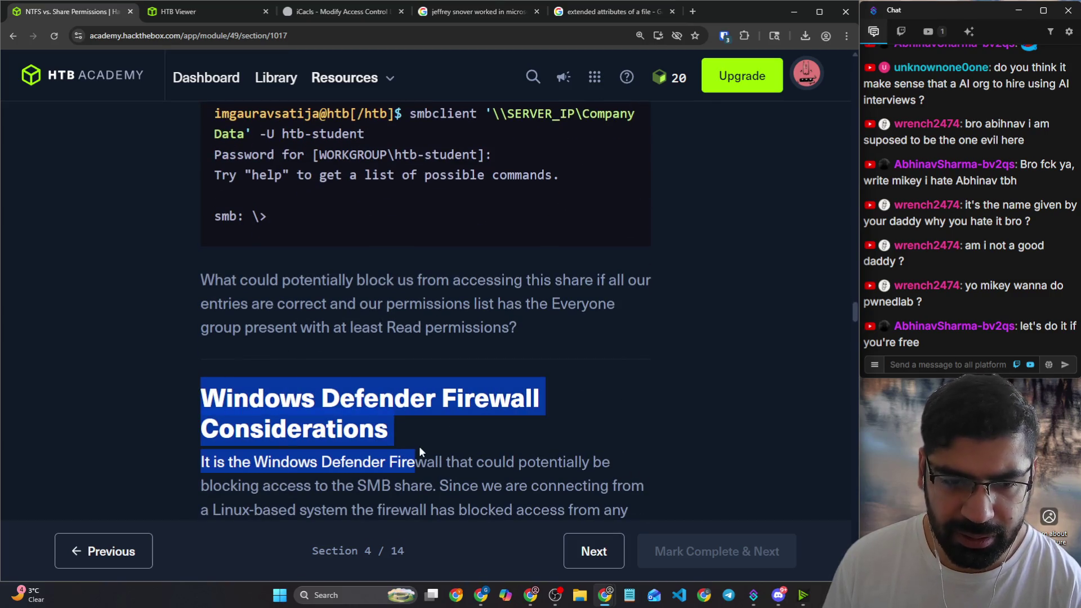
drag(201, 388, 390, 431)
scroll(299, 299, up, 5)
scroll(304, 309, up, 6)
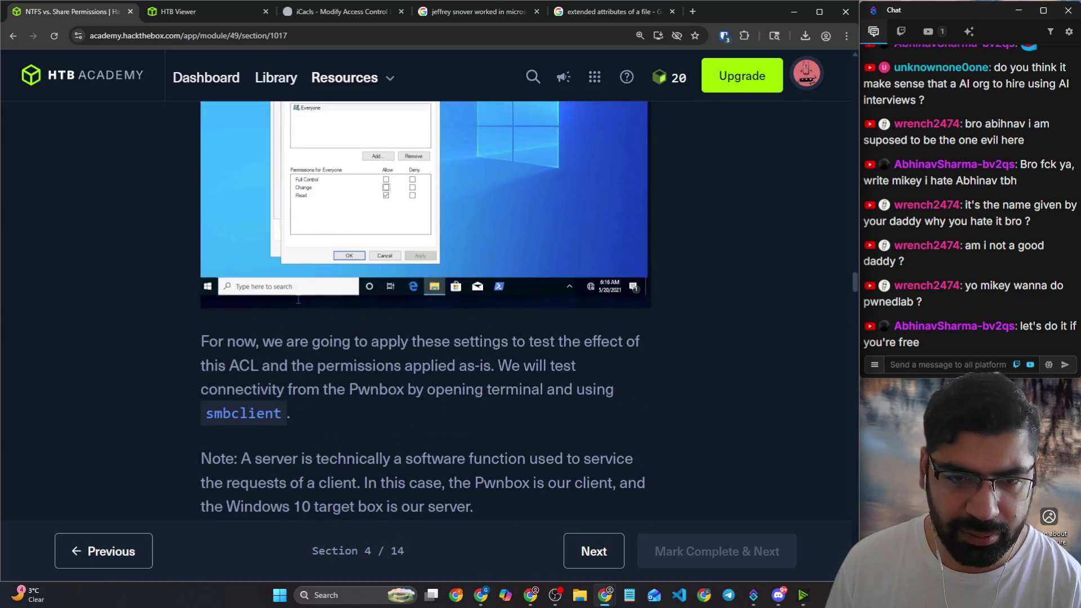
scroll(308, 319, up, 3)
scroll(357, 259, up, 1)
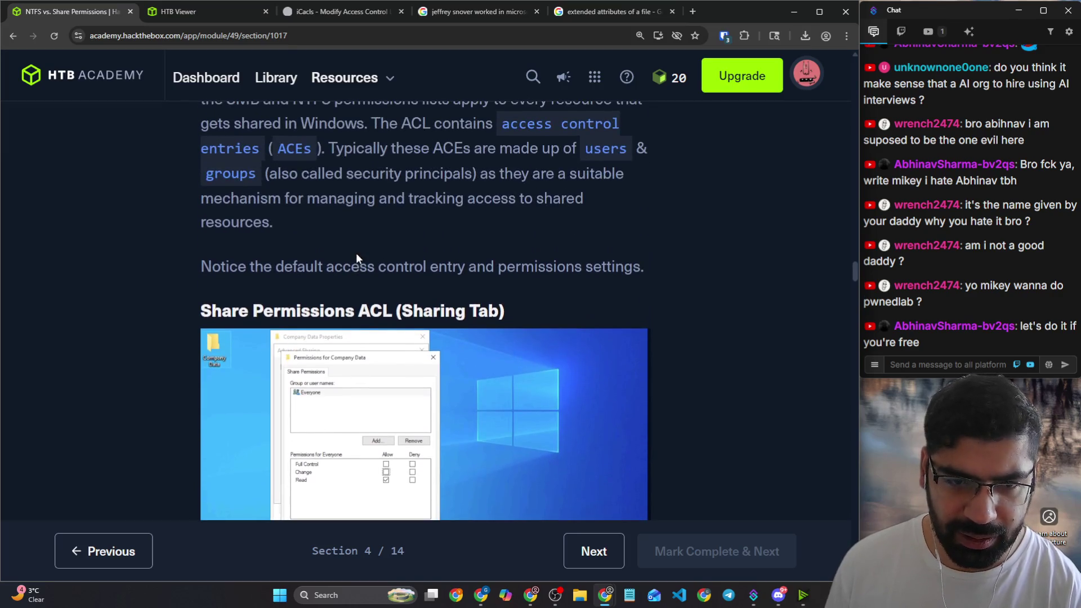
scroll(358, 261, up, 2)
scroll(315, 236, down, 2)
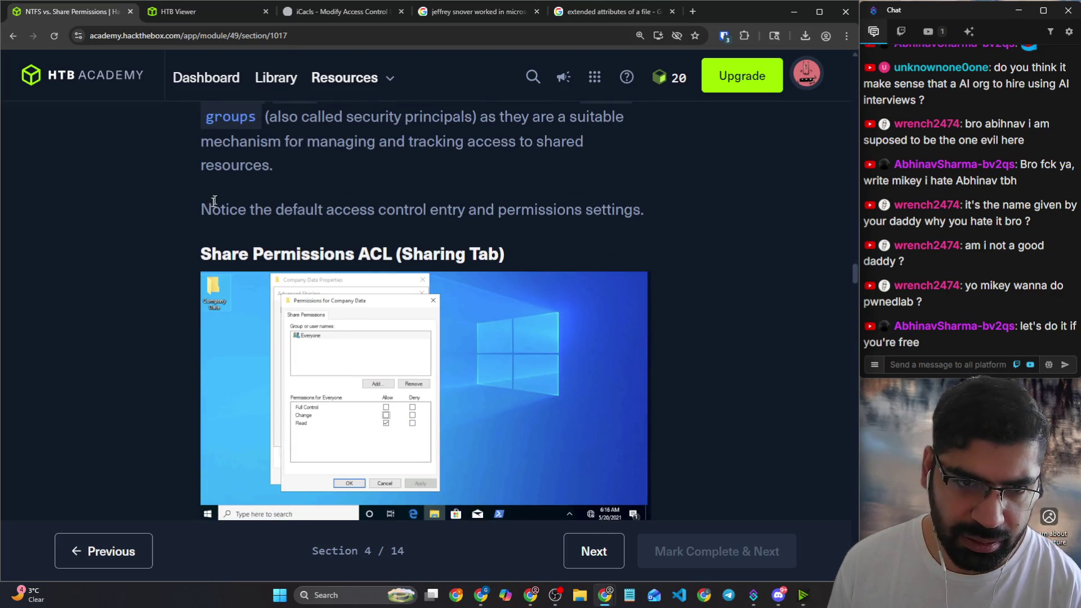
drag(214, 202, 617, 212)
Step: Reload the Pwnbox viewer and rerun the recalled xfreerdp command to the Windows target, then return to the lesson
click(177, 12)
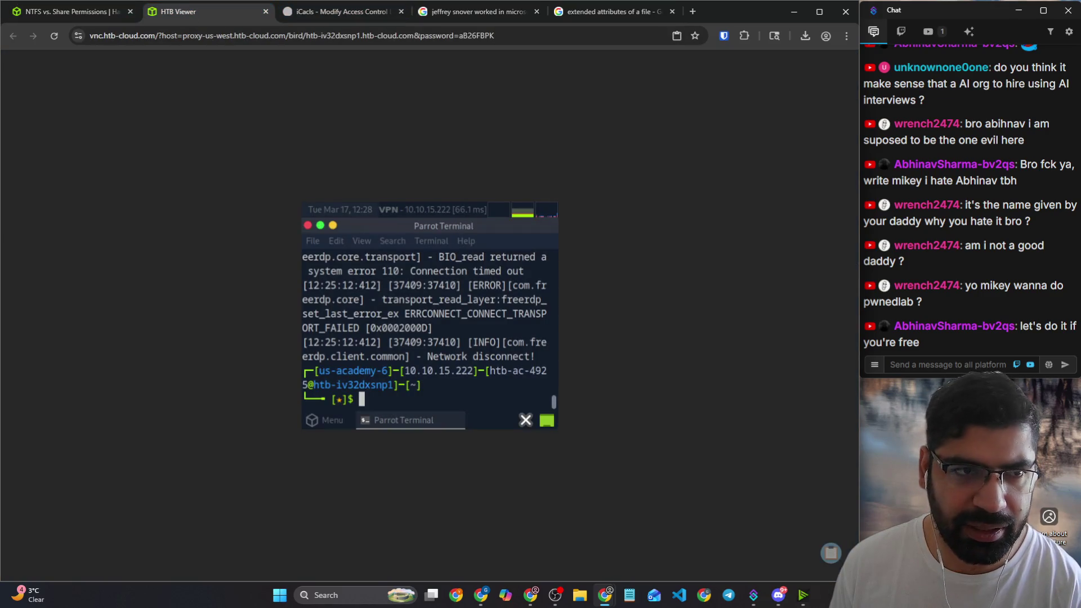
click(53, 36)
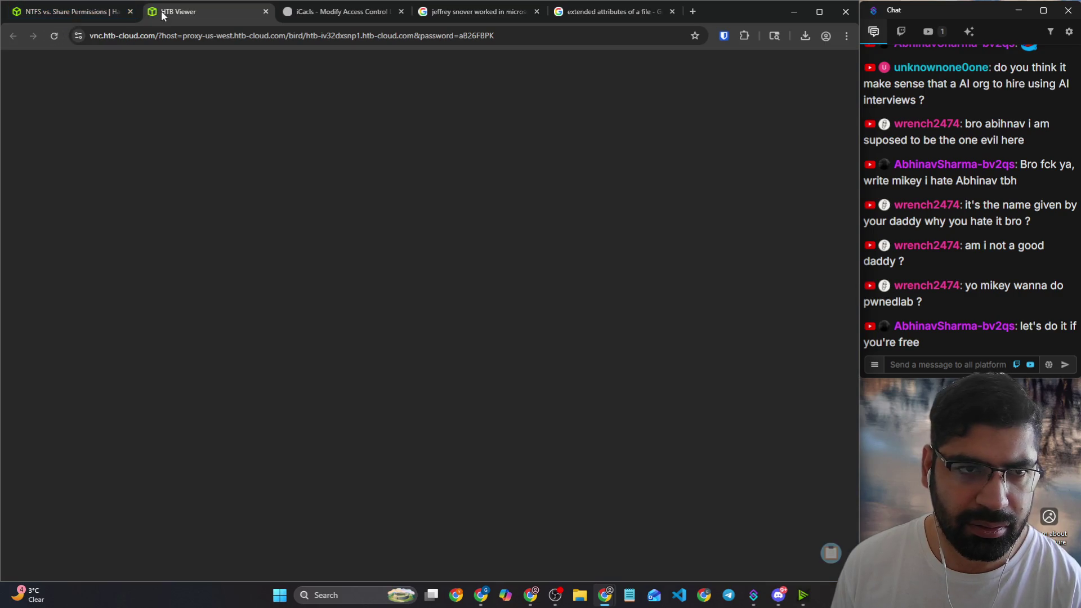
click(94, 13)
click(178, 12)
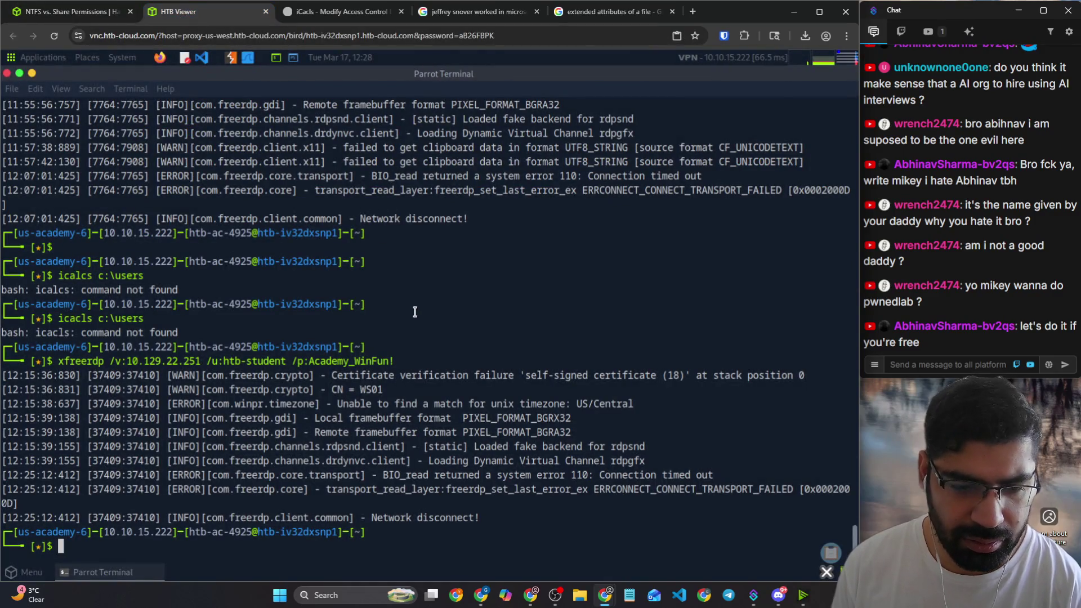
key(Up)
key(Return)
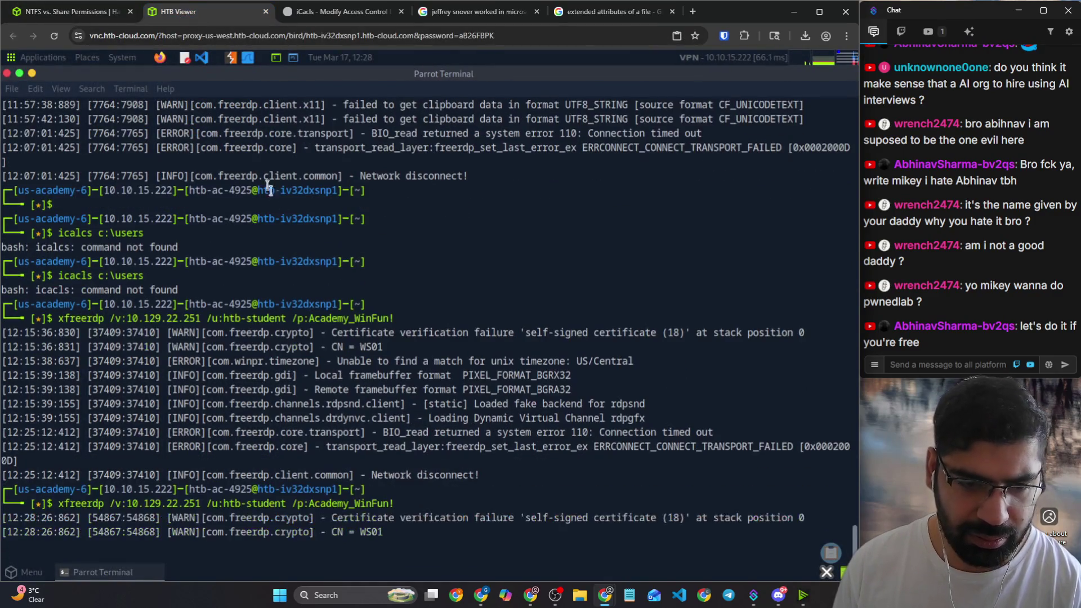
click(72, 13)
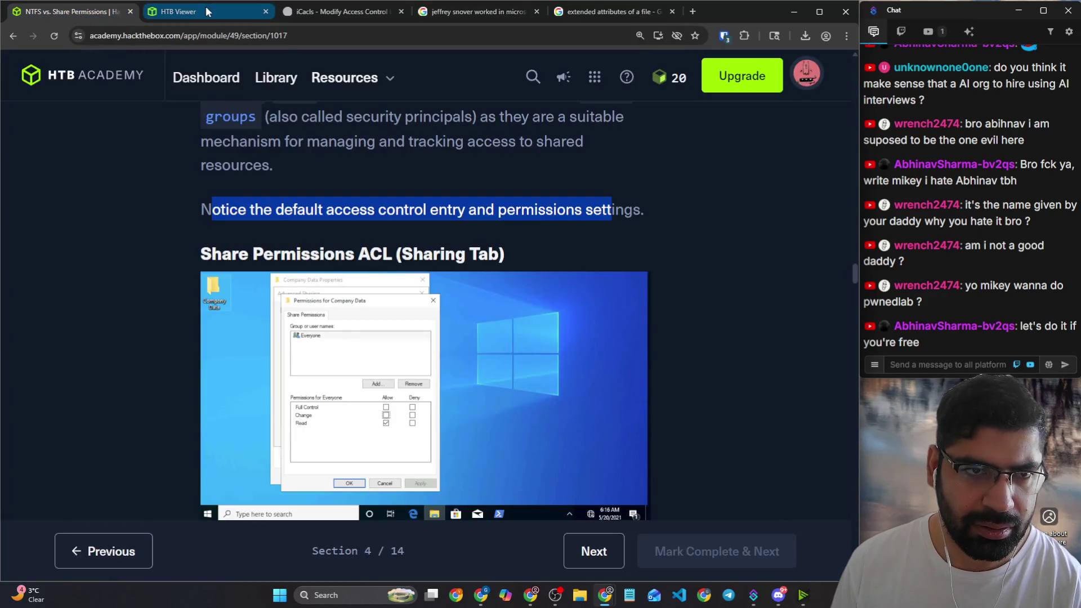
scroll(386, 275, down, 3)
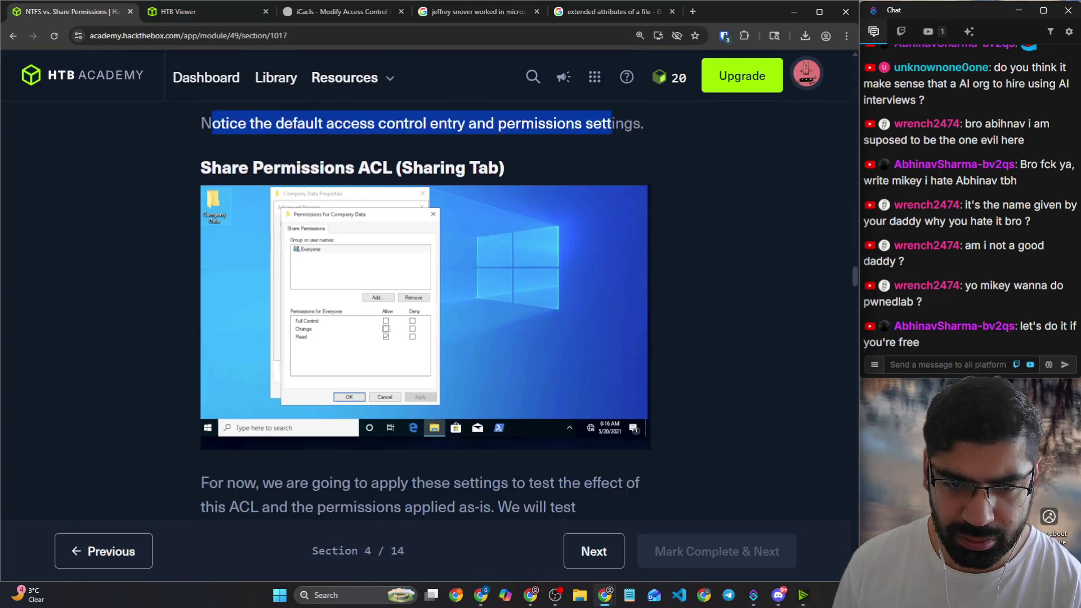
scroll(385, 275, down, 2)
scroll(279, 283, down, 2)
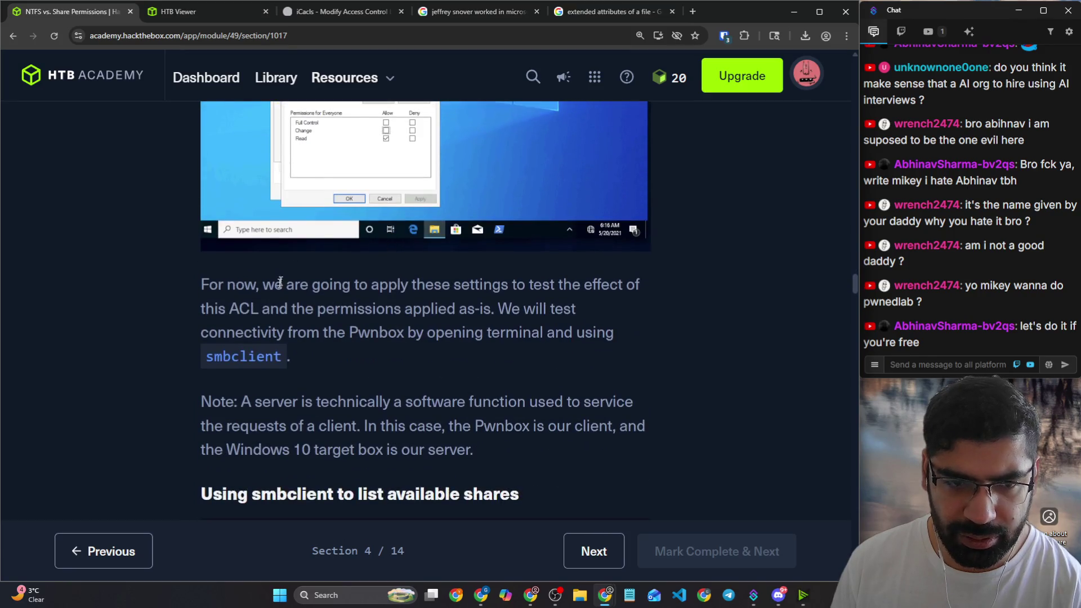
Step: Highlight the connectivity-test paragraph and the server/client note, then bring up the Windows target's remote desktop
mouse_move(206, 285)
mouse_down()
mouse_move(606, 289)
mouse_move(622, 330)
mouse_up()
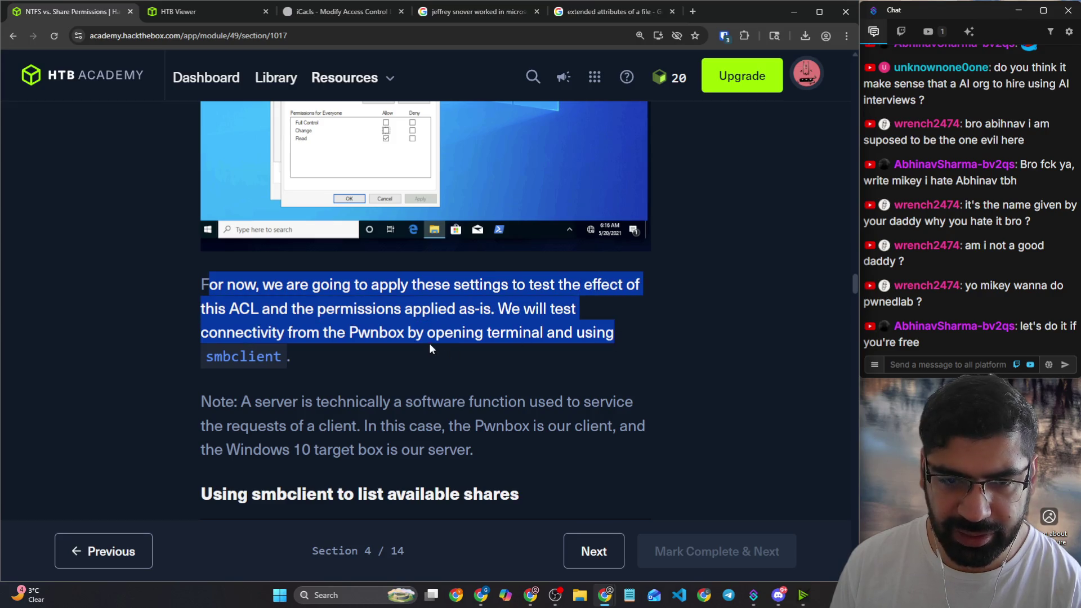
scroll(429, 343, down, 1)
scroll(337, 315, down, 2)
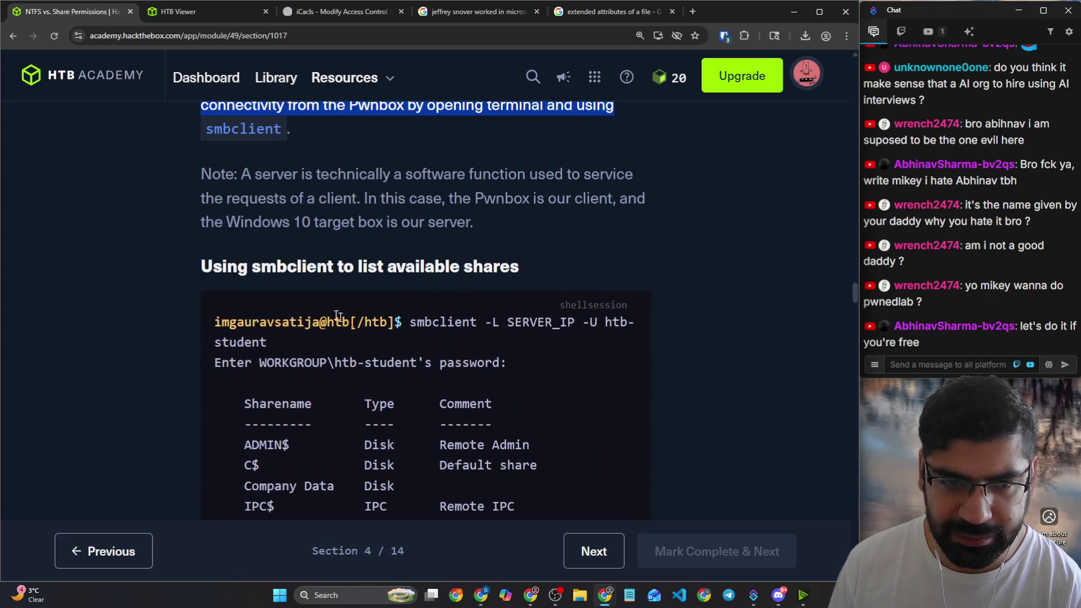
drag(242, 175, 629, 175)
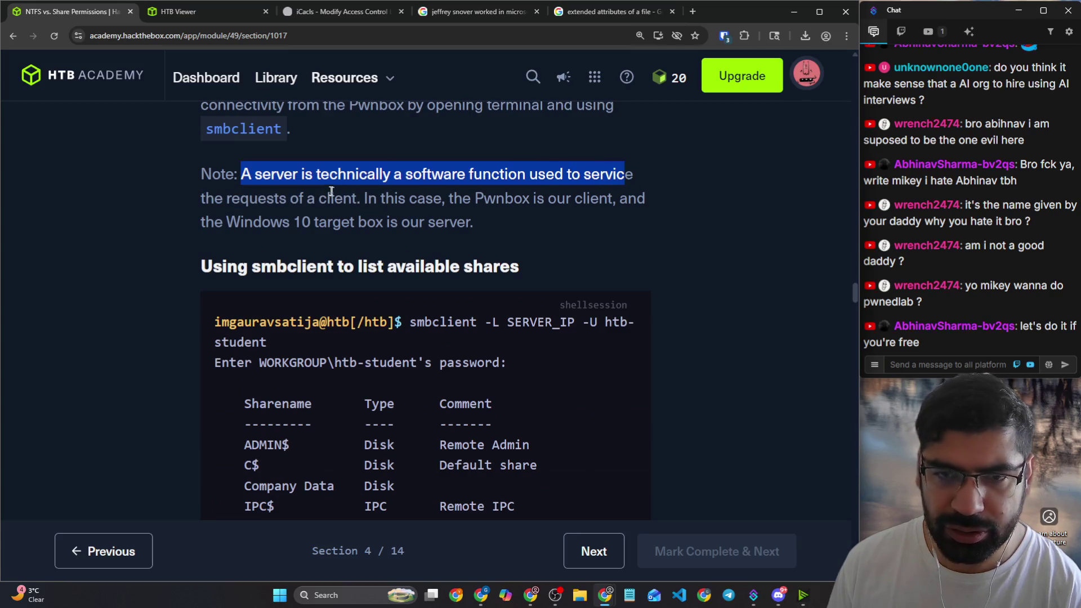
drag(215, 197, 354, 200)
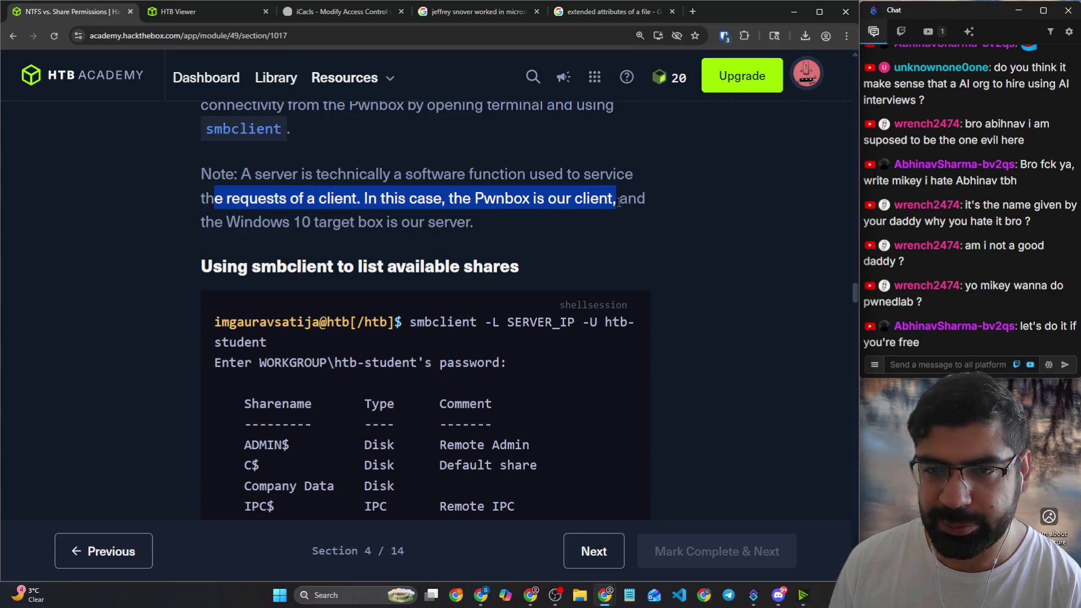
drag(353, 199, 617, 200)
click(182, 11)
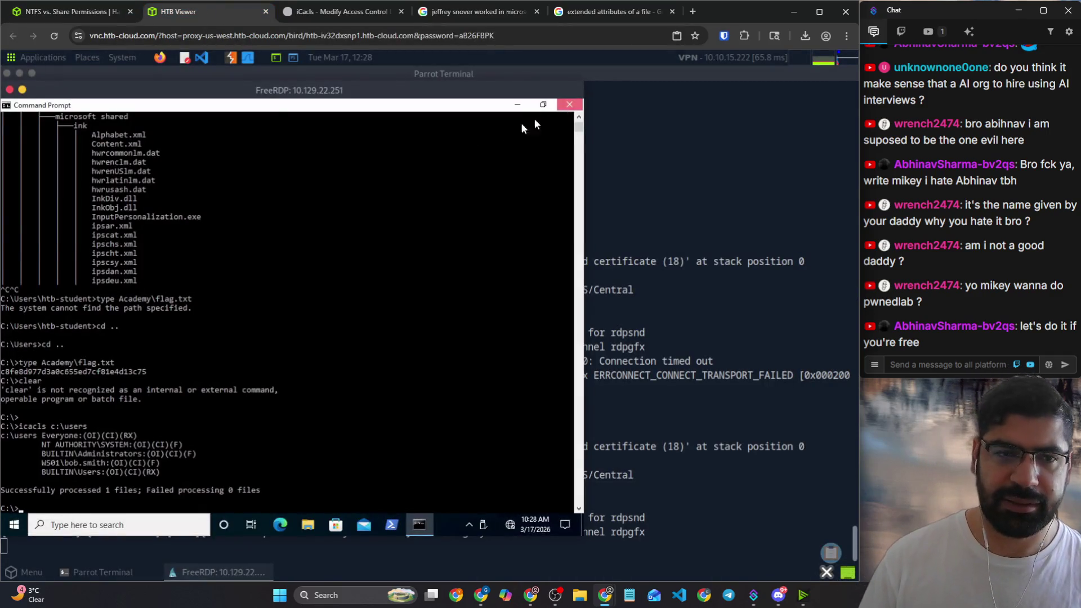
Step: Close Command Prompt and create a new desktop folder named test, bringing up its context actions
click(569, 105)
right_click(168, 193)
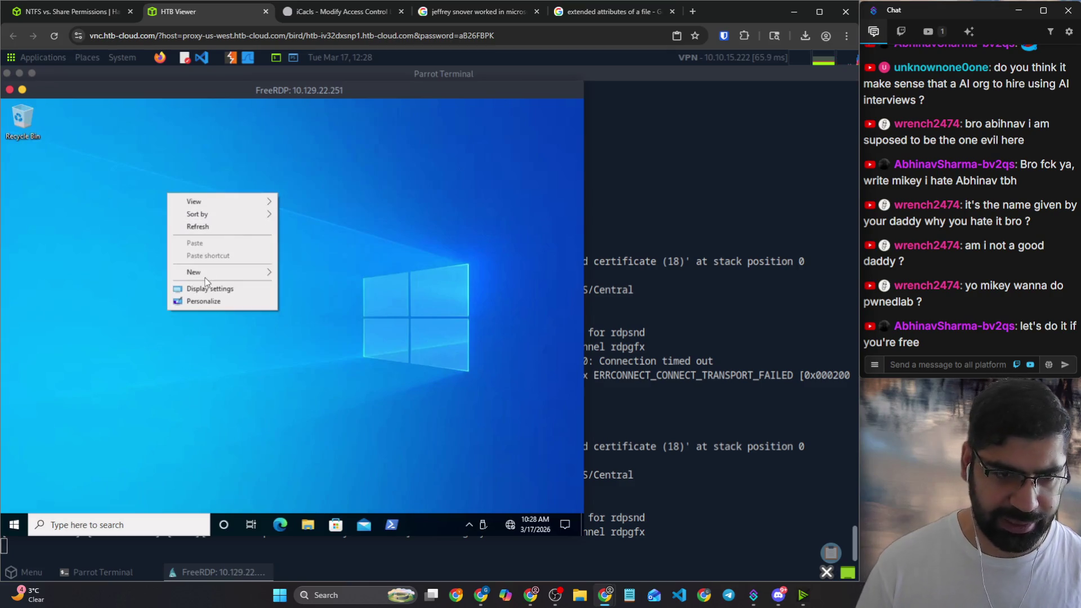
mouse_move(221, 272)
click(299, 272)
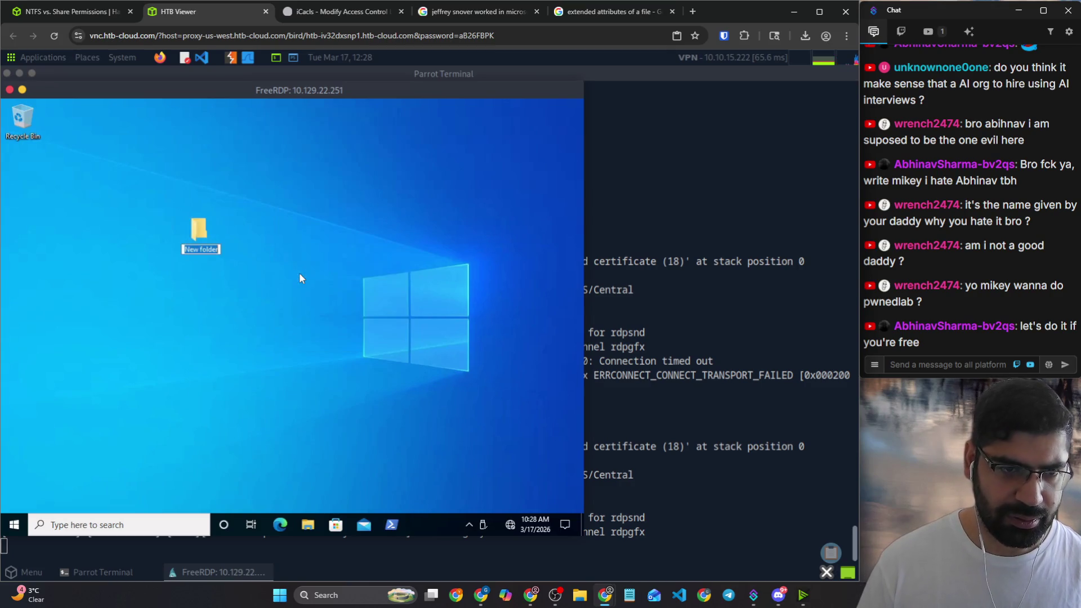
text(test)
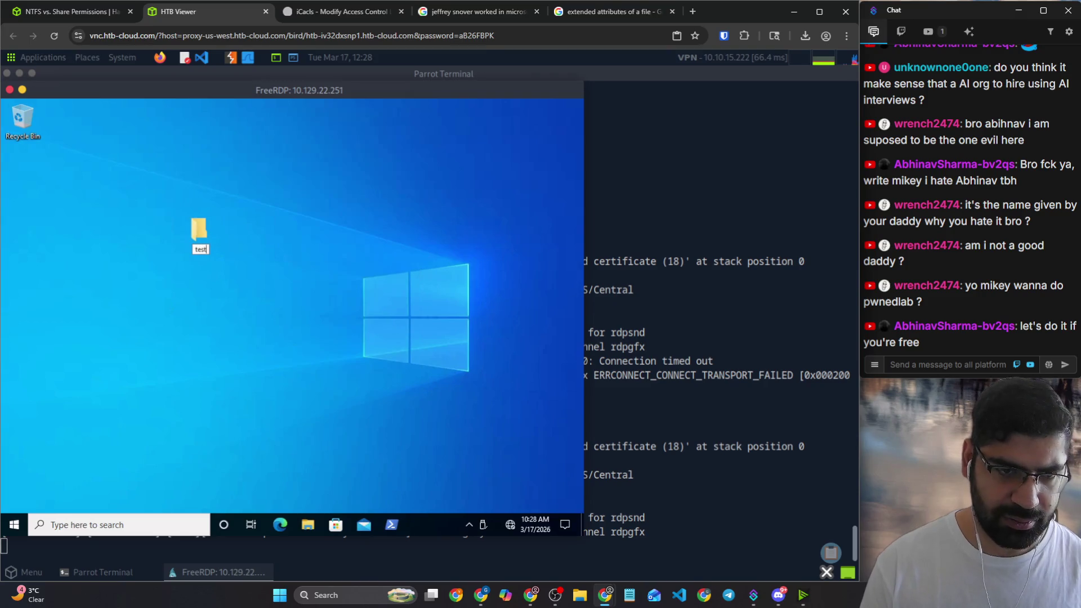
click(301, 236)
double_click(200, 231)
right_click(201, 235)
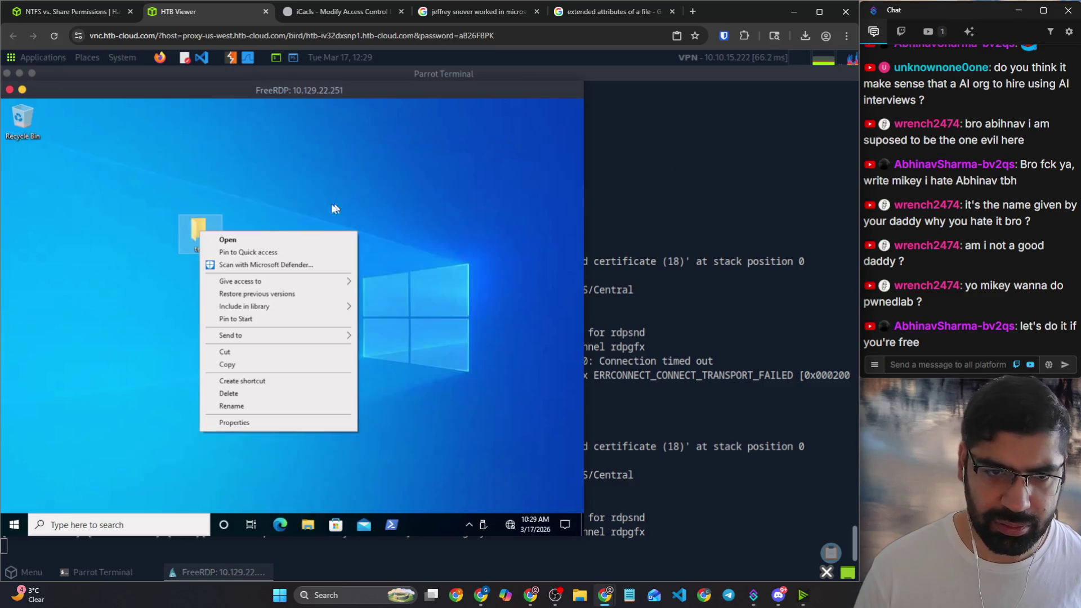
Step: Enable Advanced Sharing for the test folder and open its permissions, abandoning an attempt to add the htb account
click(234, 423)
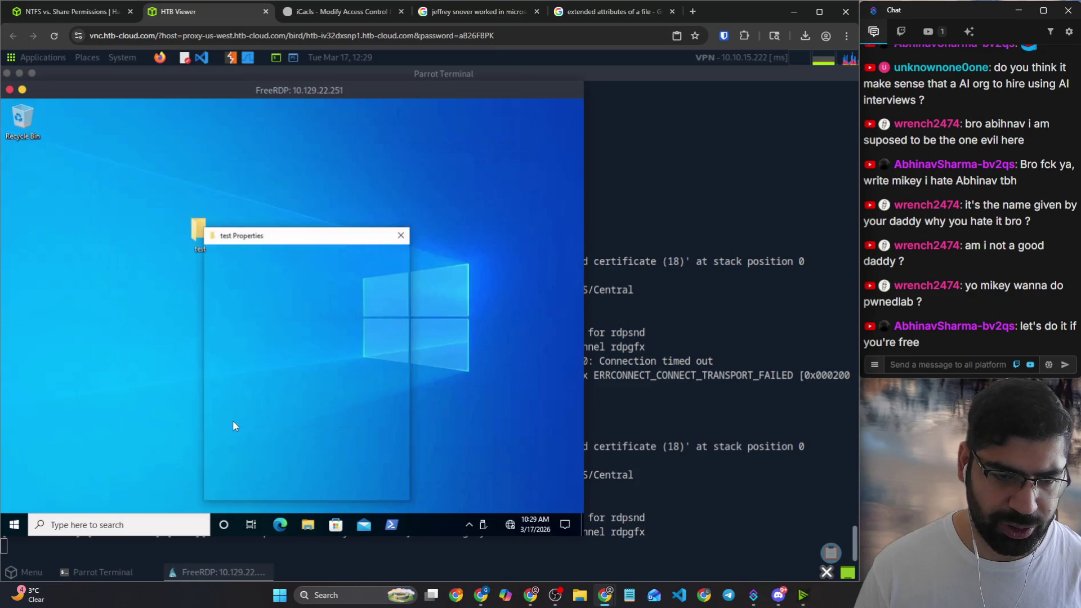
click(250, 256)
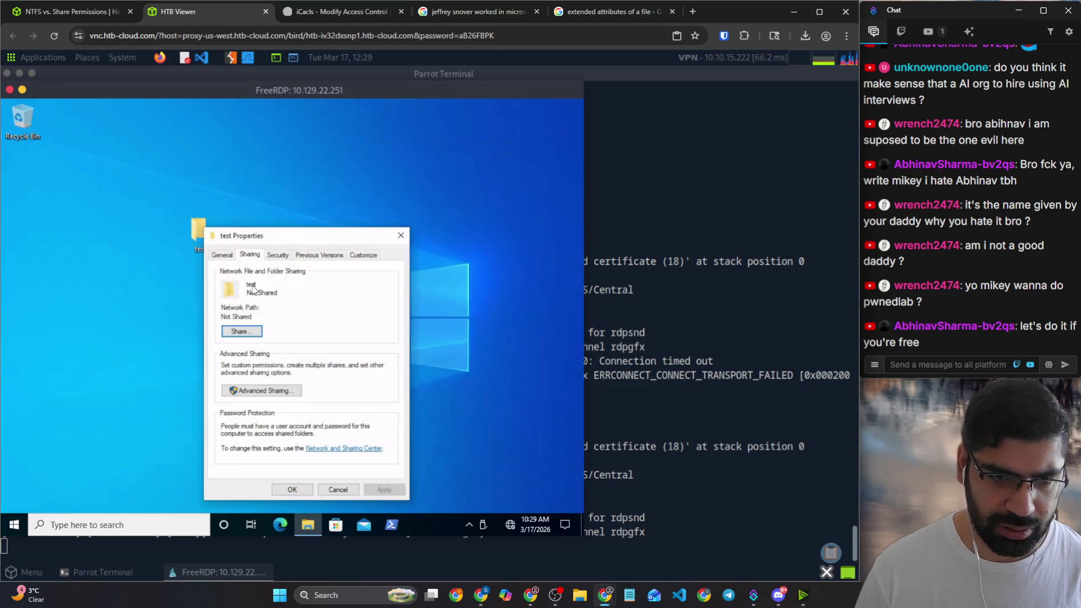
click(249, 389)
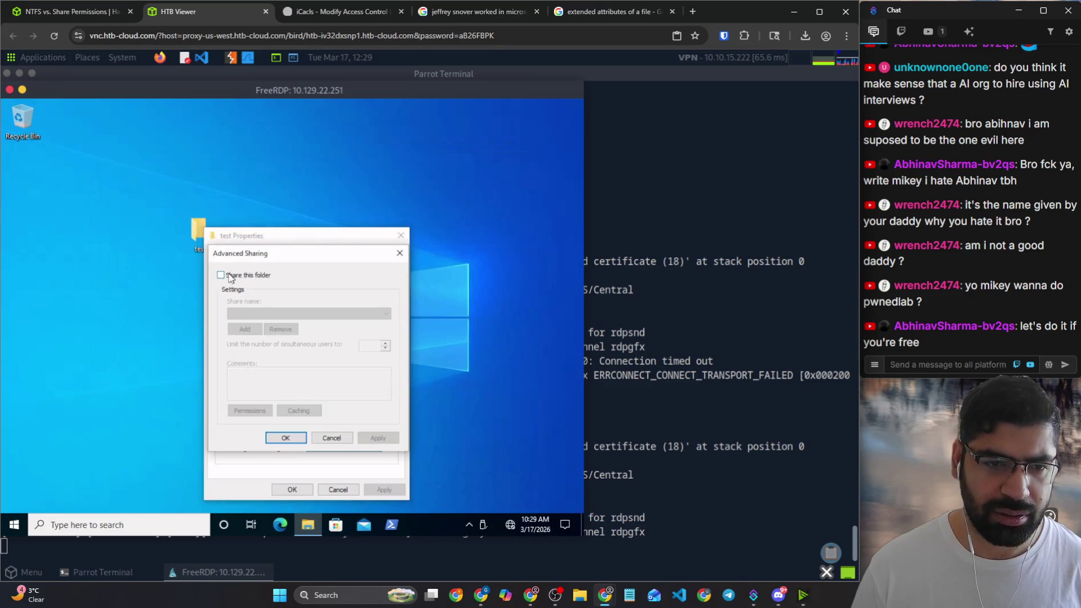
click(220, 275)
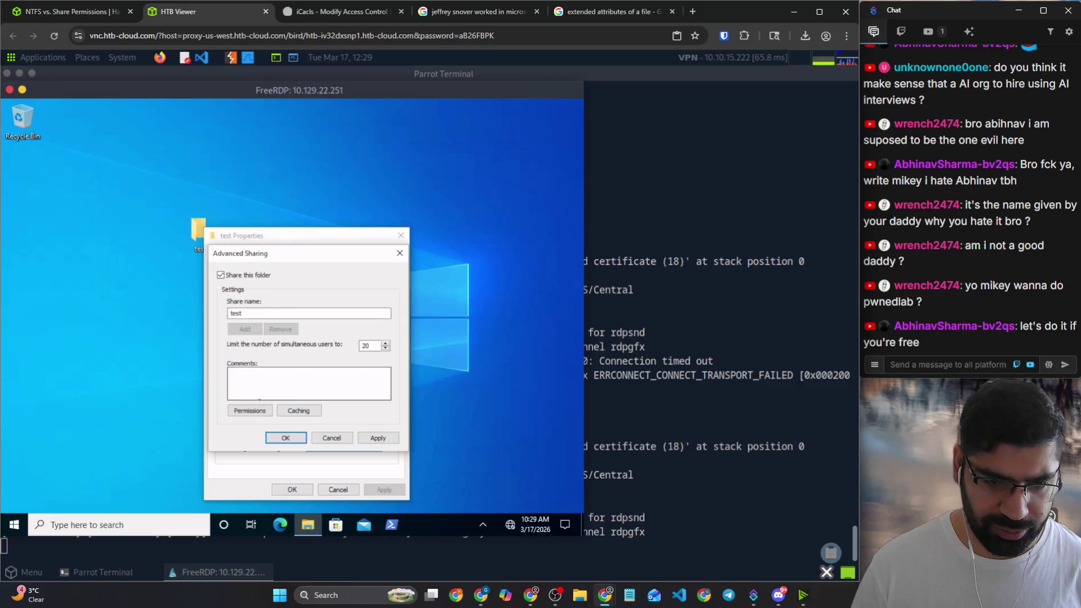
click(259, 412)
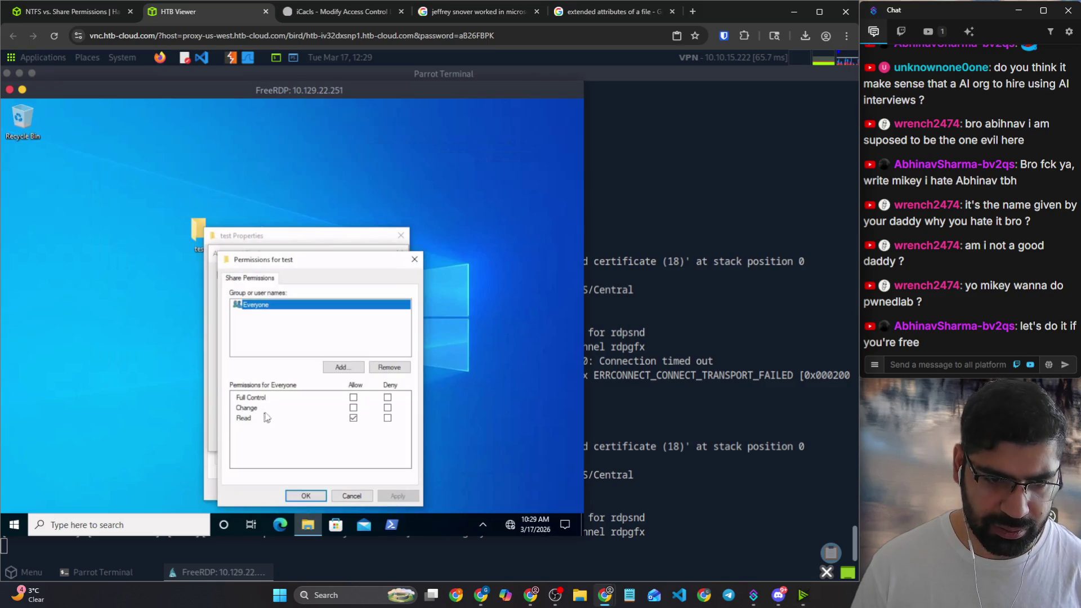
click(341, 369)
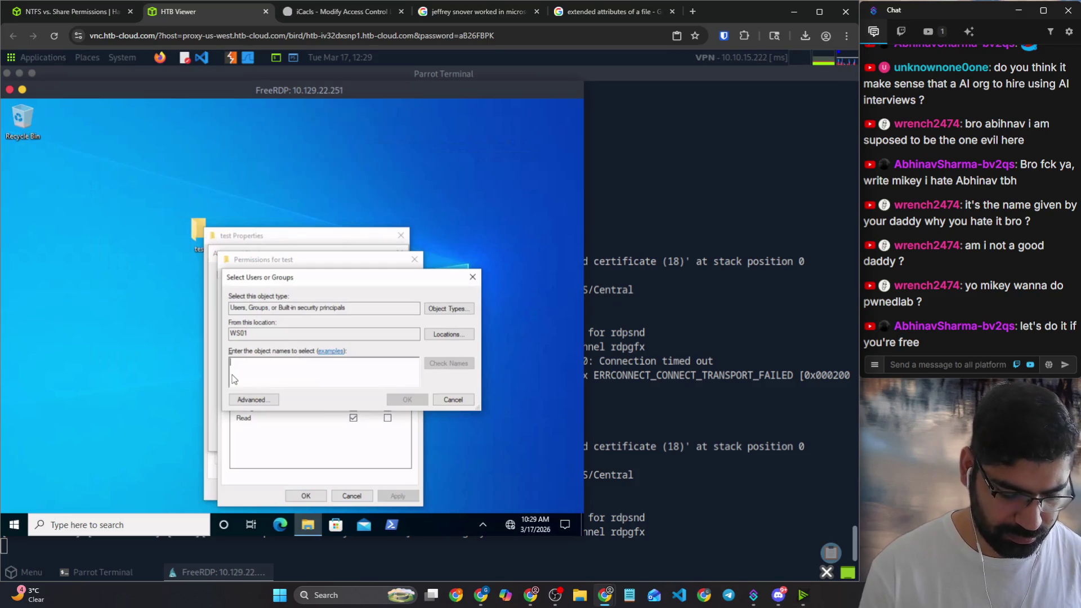
text(htb)
click(457, 362)
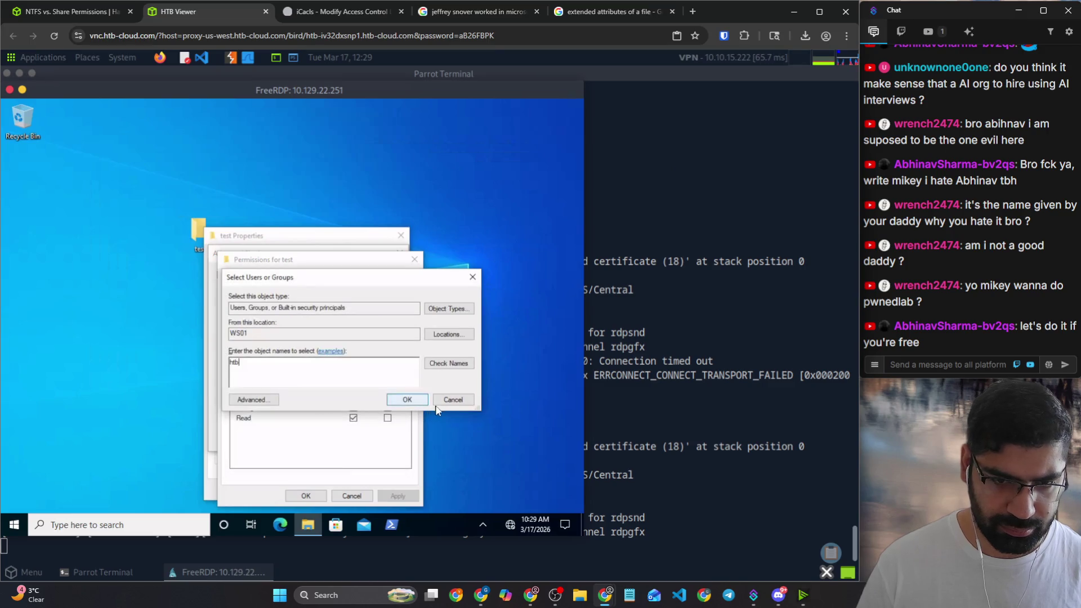
click(452, 399)
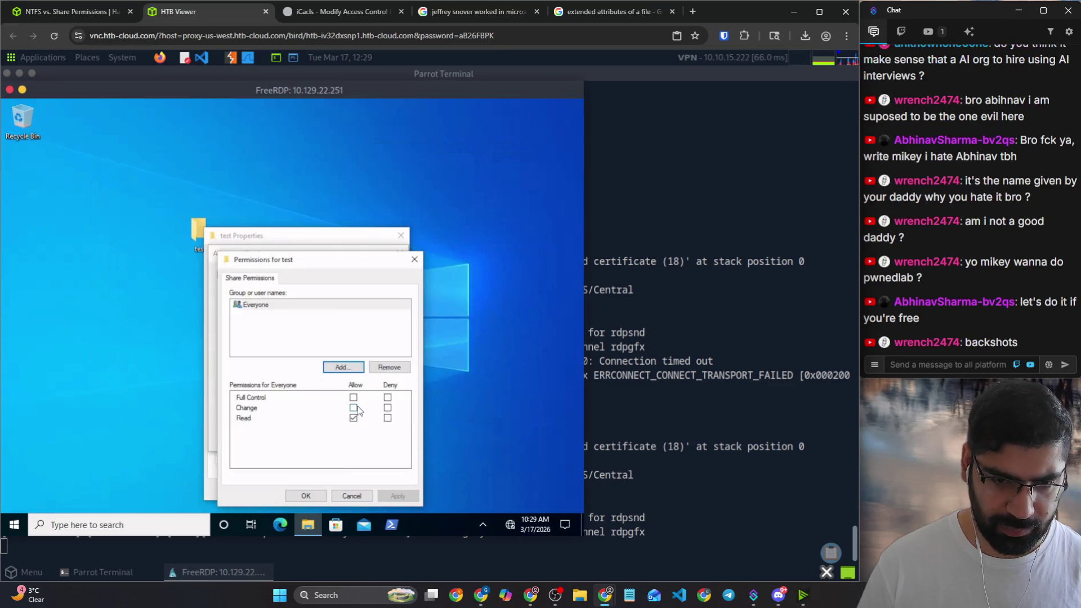
Step: Grant Everyone Change and Read on the share, apply and confirm the sharing settings, and return to the lesson
click(354, 408)
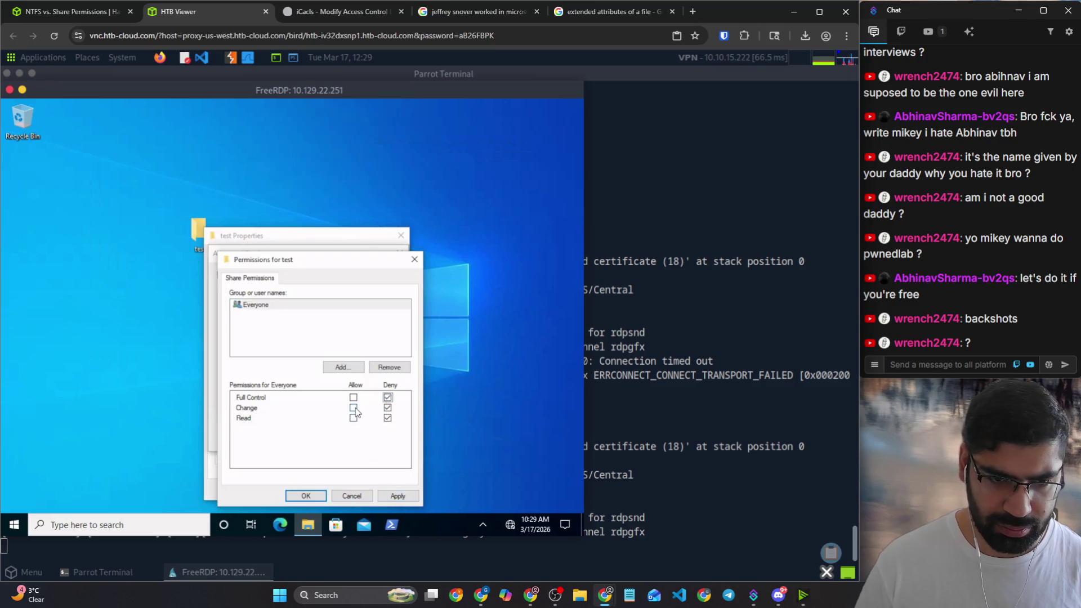
click(396, 496)
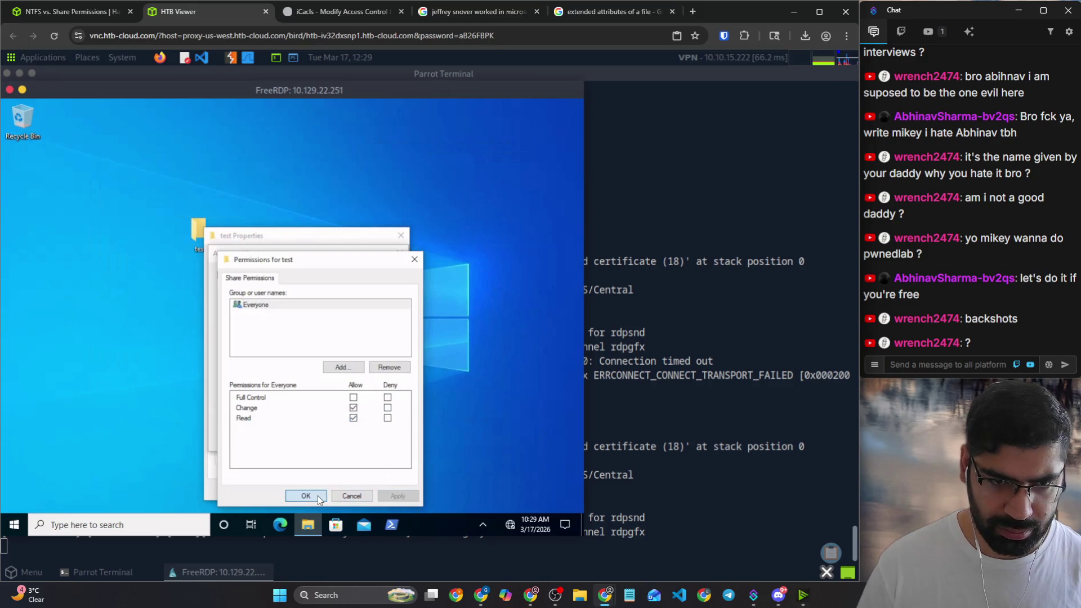
click(306, 496)
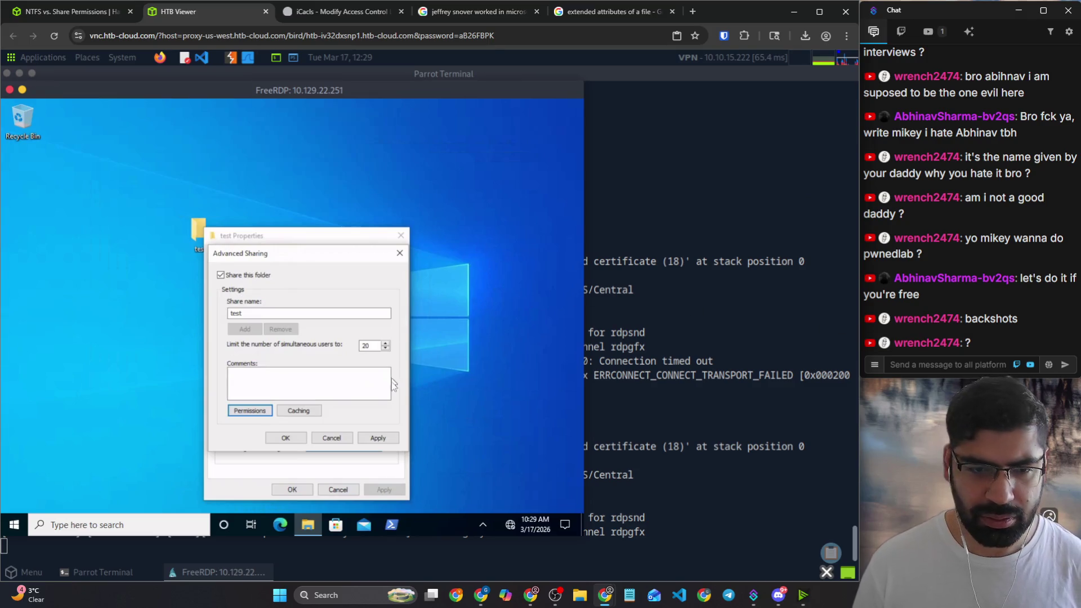
click(286, 438)
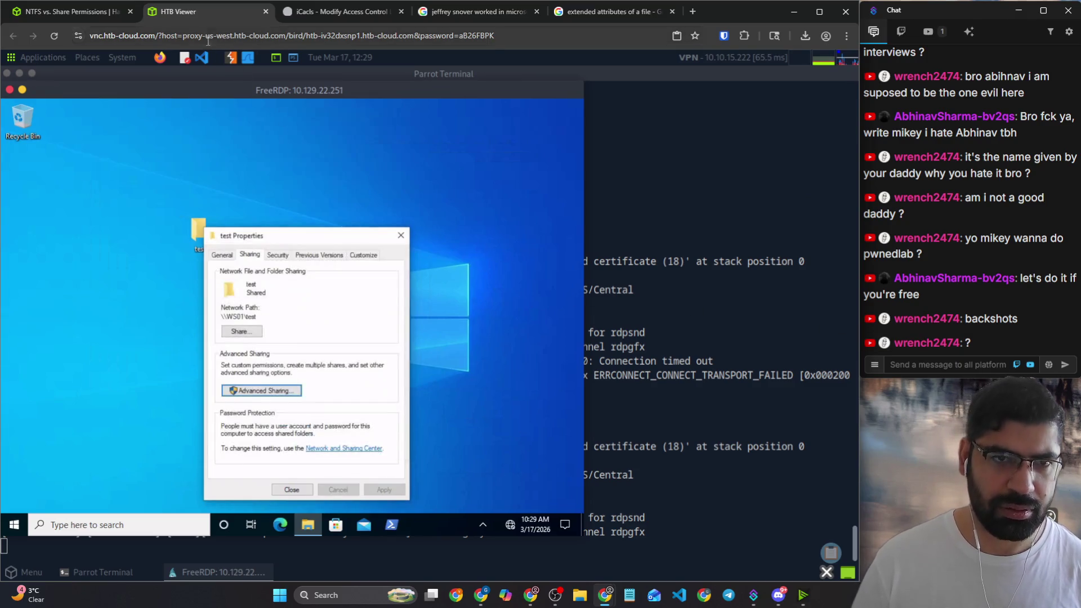
click(76, 11)
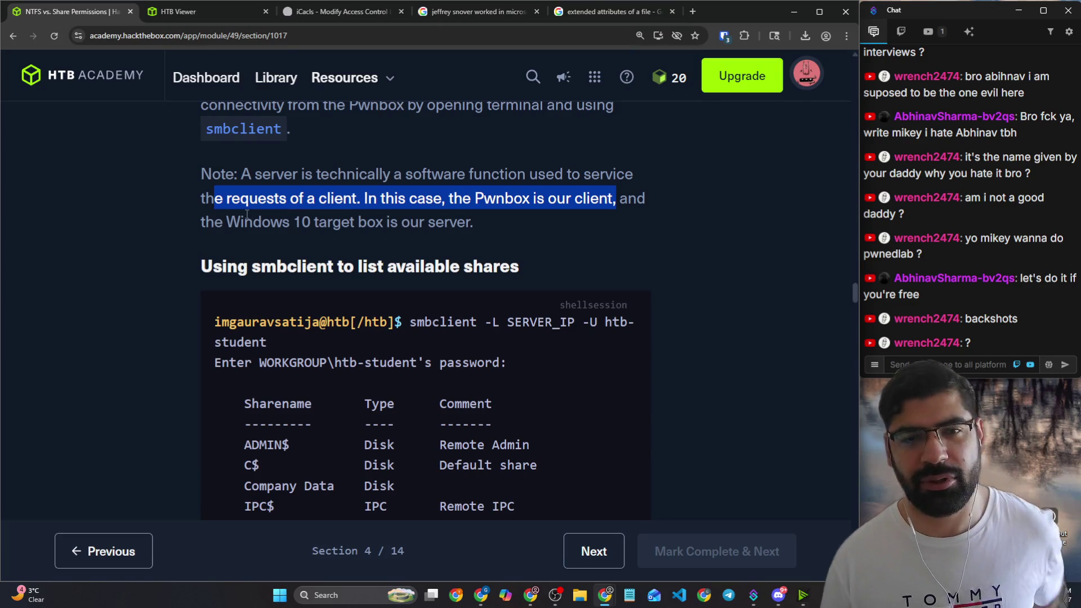
scroll(247, 217, down, 1)
drag(252, 209, 518, 211)
Step: Copy the smbclient share-listing command from the lesson and paste it into the address bar for editing
click(416, 265)
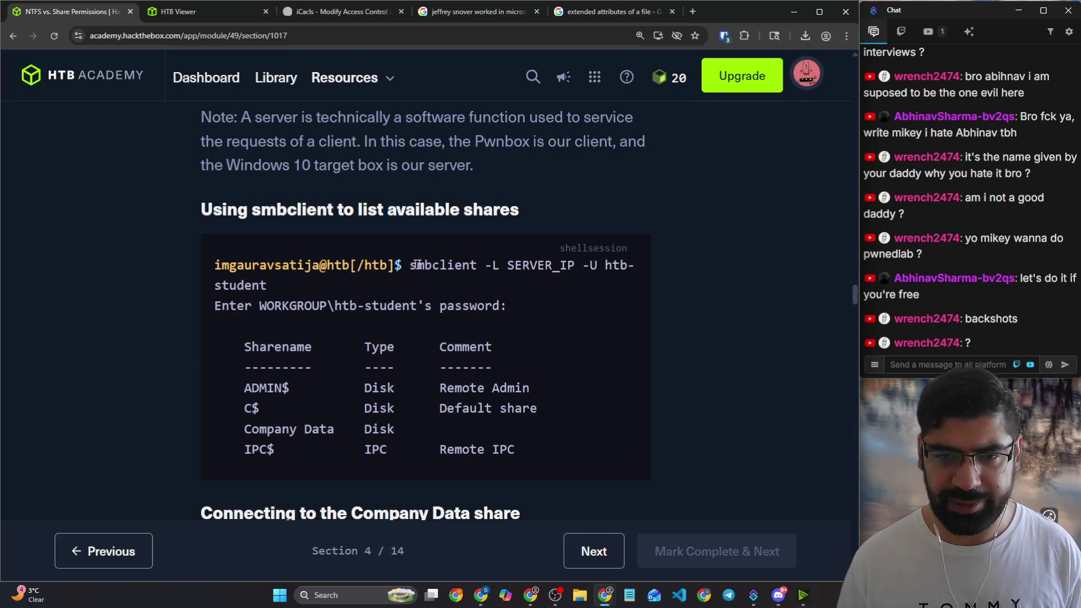
mouse_move(416, 266)
mouse_down()
mouse_move(592, 265)
mouse_move(326, 281)
mouse_up()
key(ctrl+c)
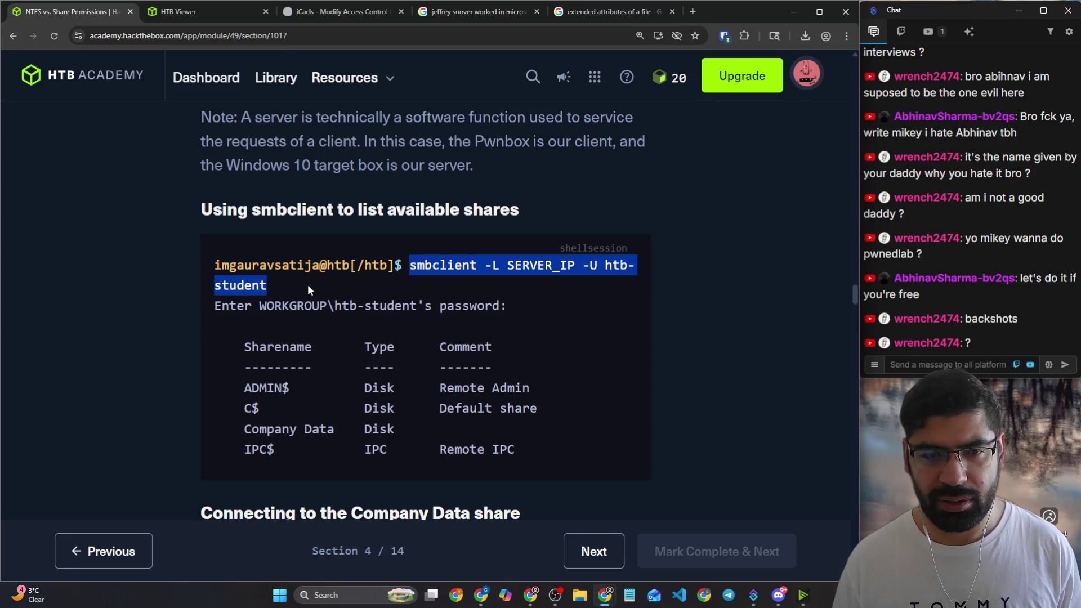
scroll(309, 283, down, 2)
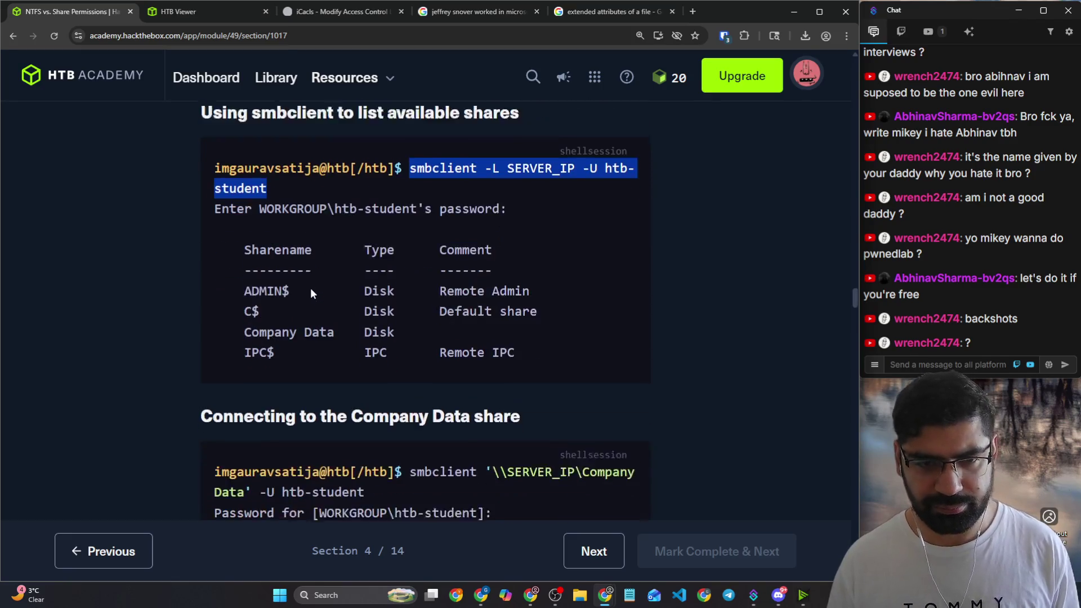
click(223, 12)
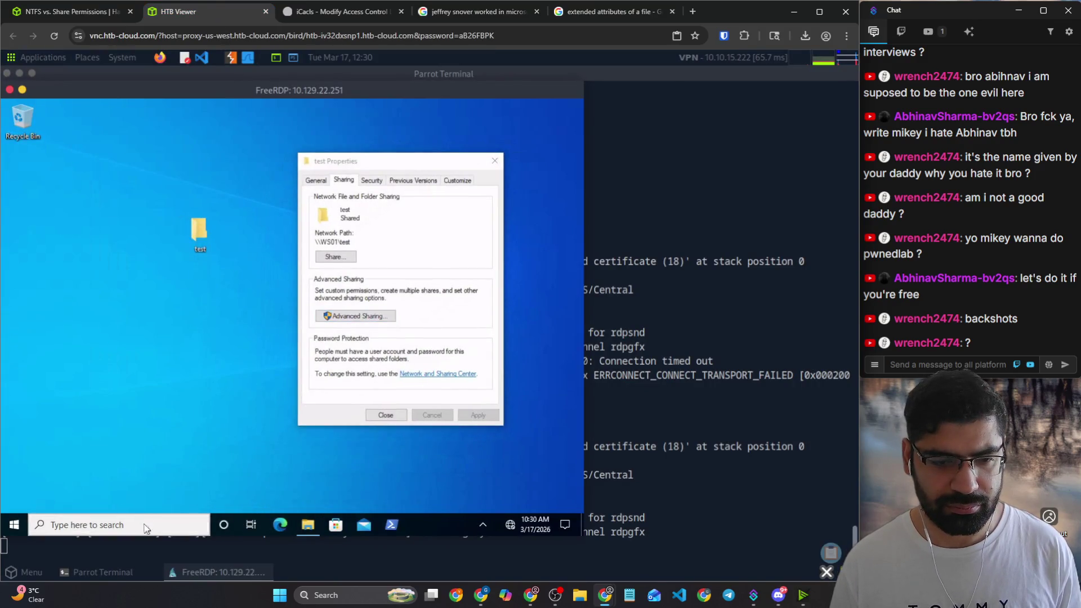
click(126, 524)
click(127, 12)
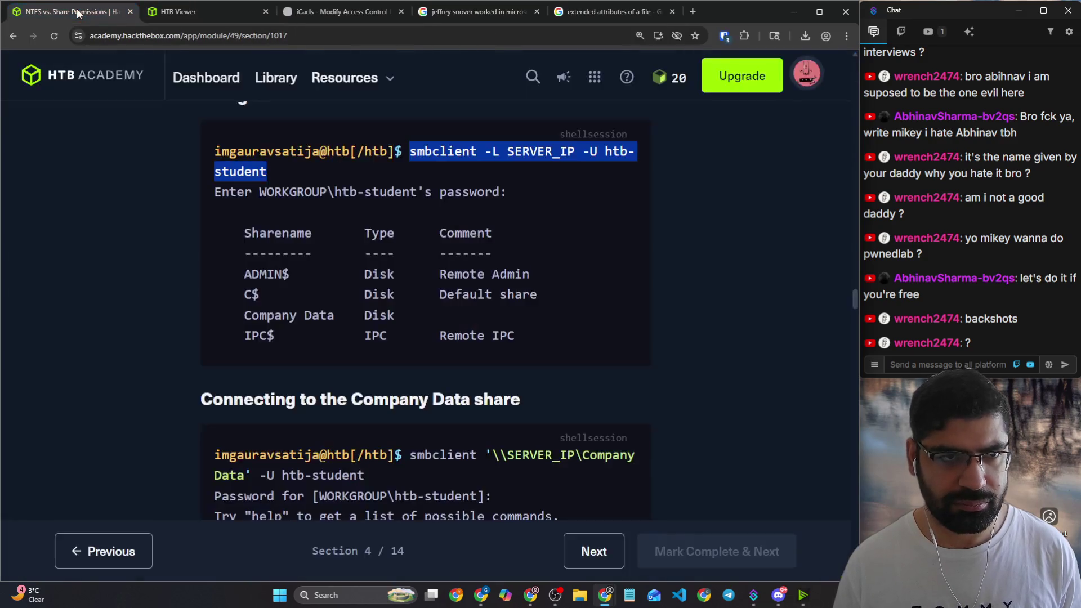
click(224, 39)
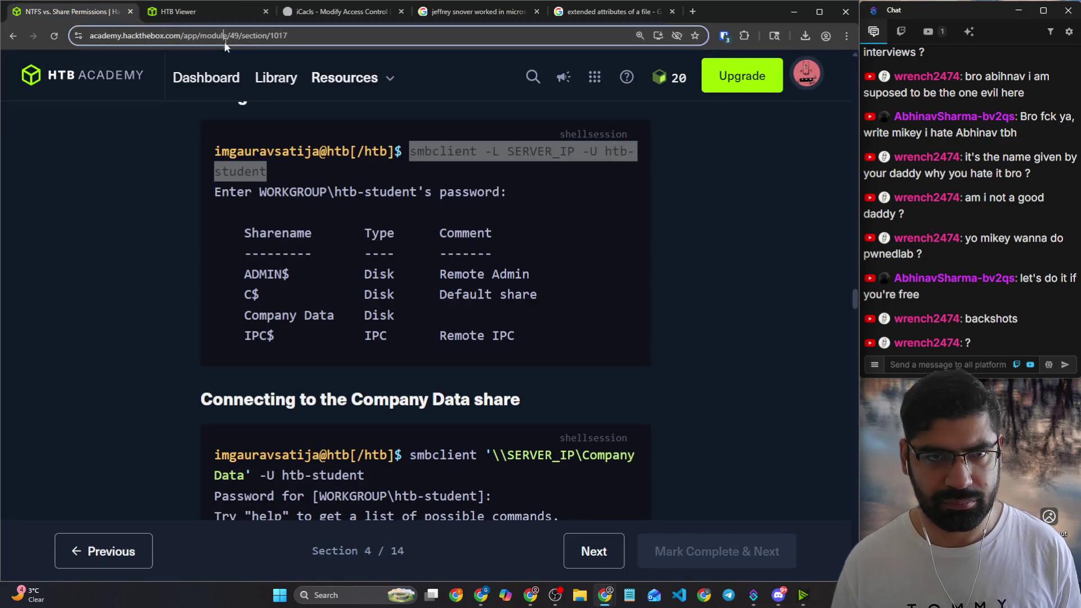
key(ctrl+v)
scroll(241, 114, down, 5)
scroll(276, 259, down, 5)
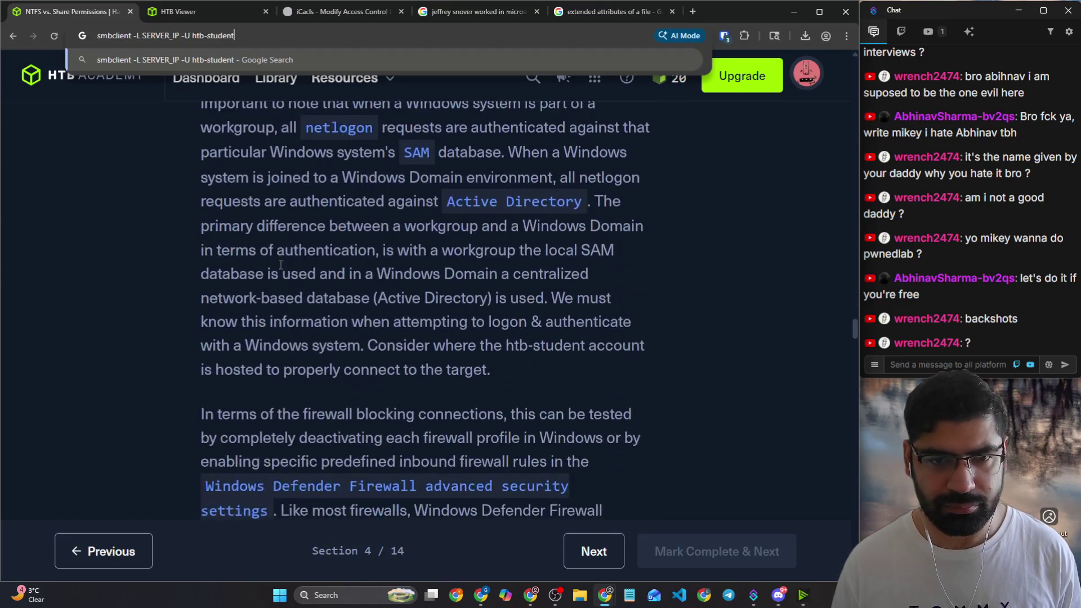
scroll(351, 310, down, 5)
scroll(376, 329, down, 5)
scroll(376, 329, down, 5)
scroll(387, 344, down, 5)
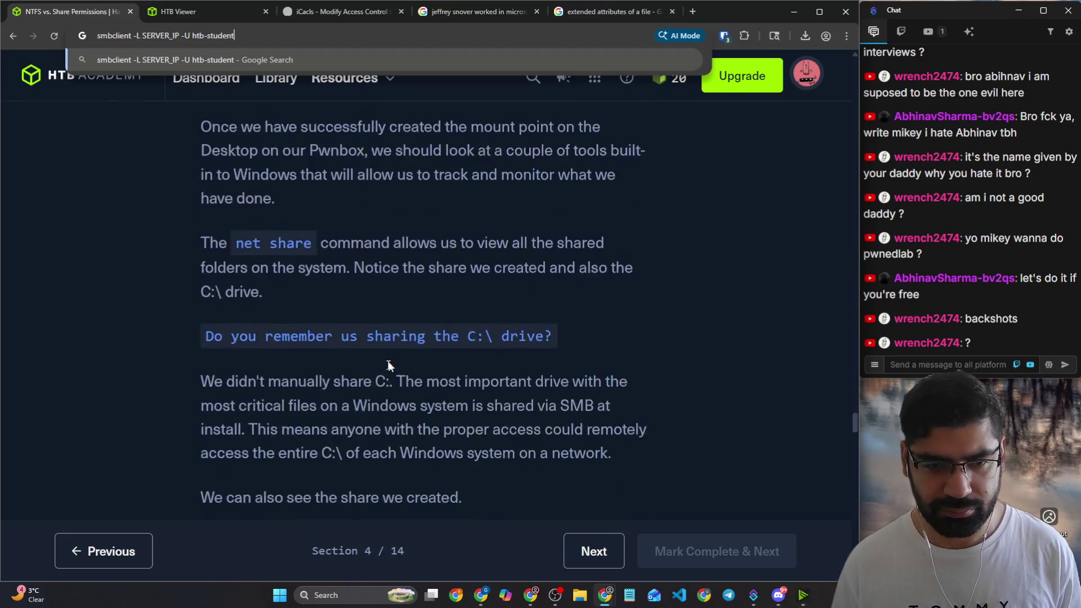
scroll(389, 353, down, 5)
scroll(391, 360, down, 5)
scroll(390, 368, down, 5)
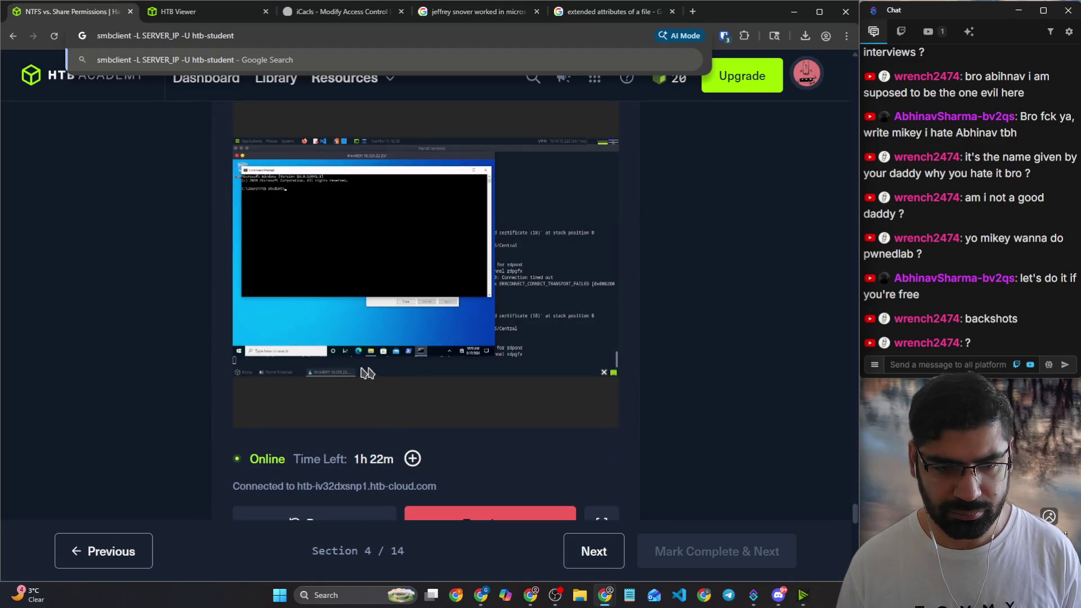
scroll(391, 368, down, 5)
Step: Replace SERVER_IP with the copied 10.129.22.251, select the whole command and switch to the remote Command Prompt
click(240, 275)
scroll(380, 380, up, 5)
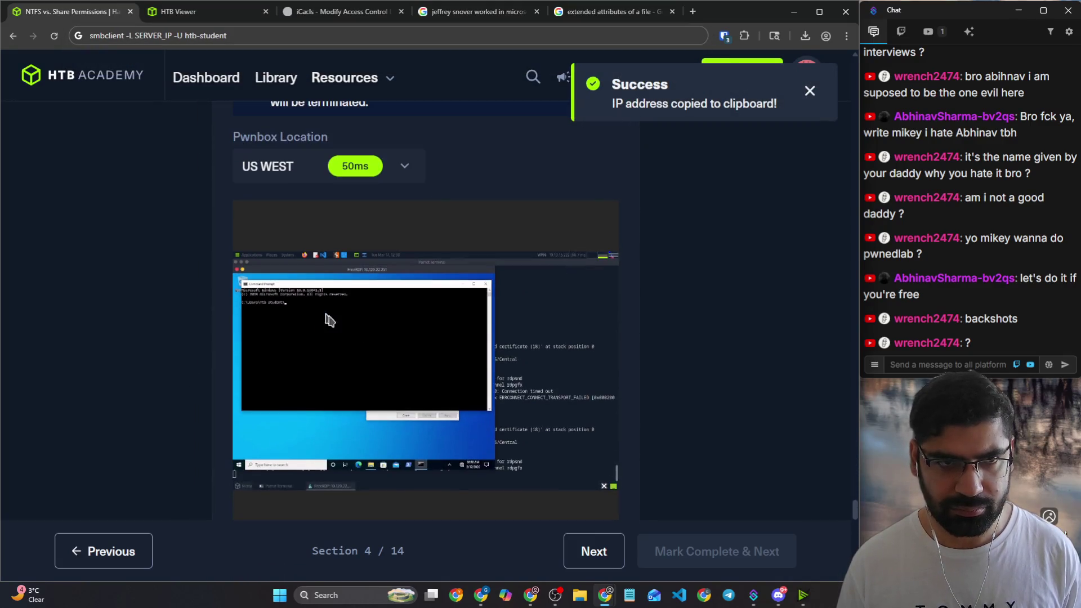
drag(851, 508, 846, 293)
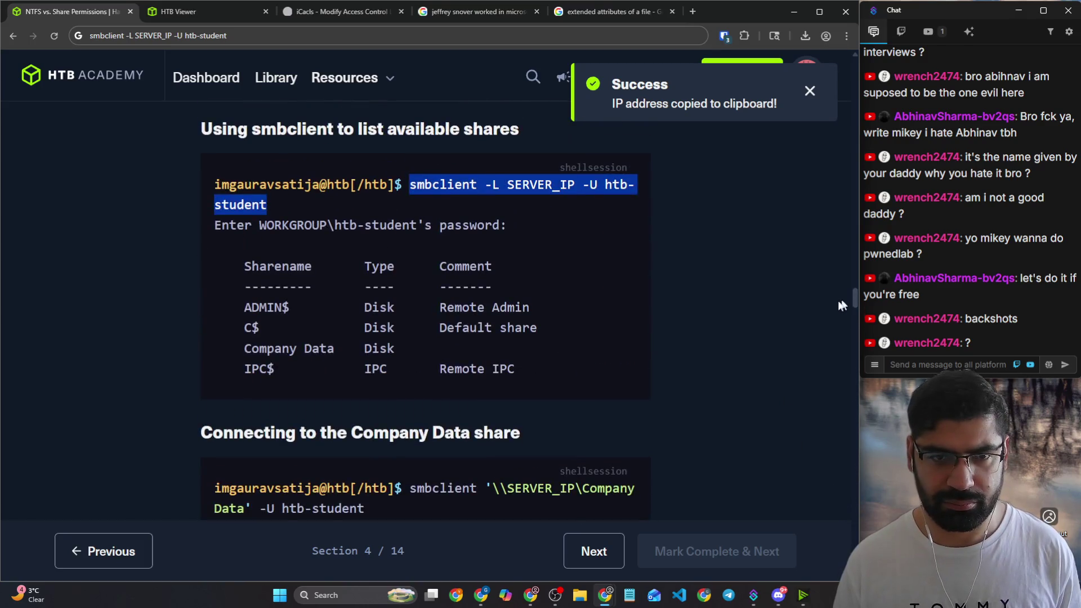
double_click(154, 35)
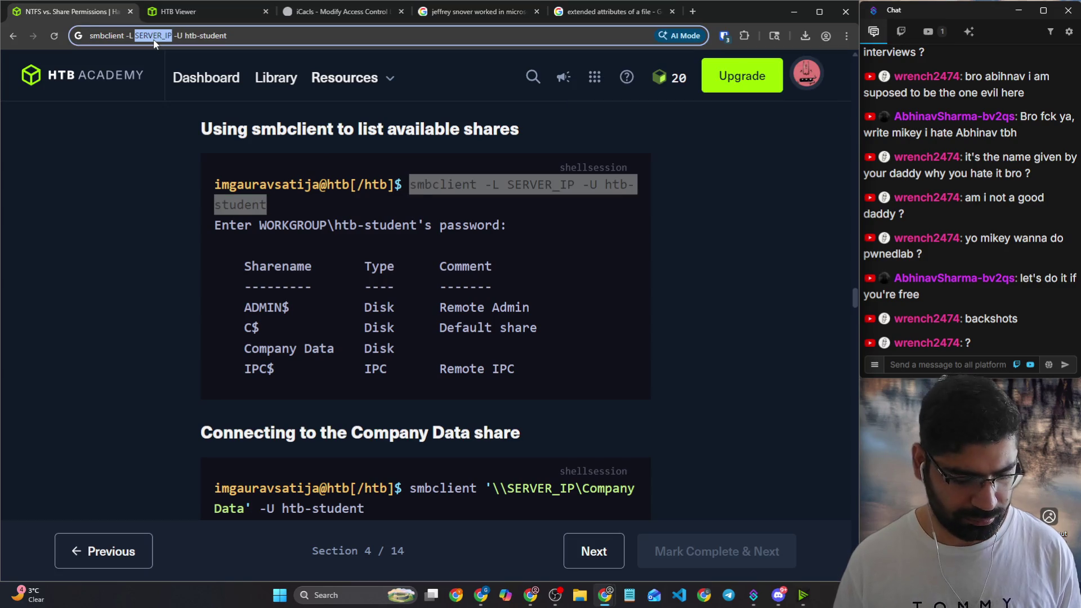
key(ctrl+v)
key(ctrl+a)
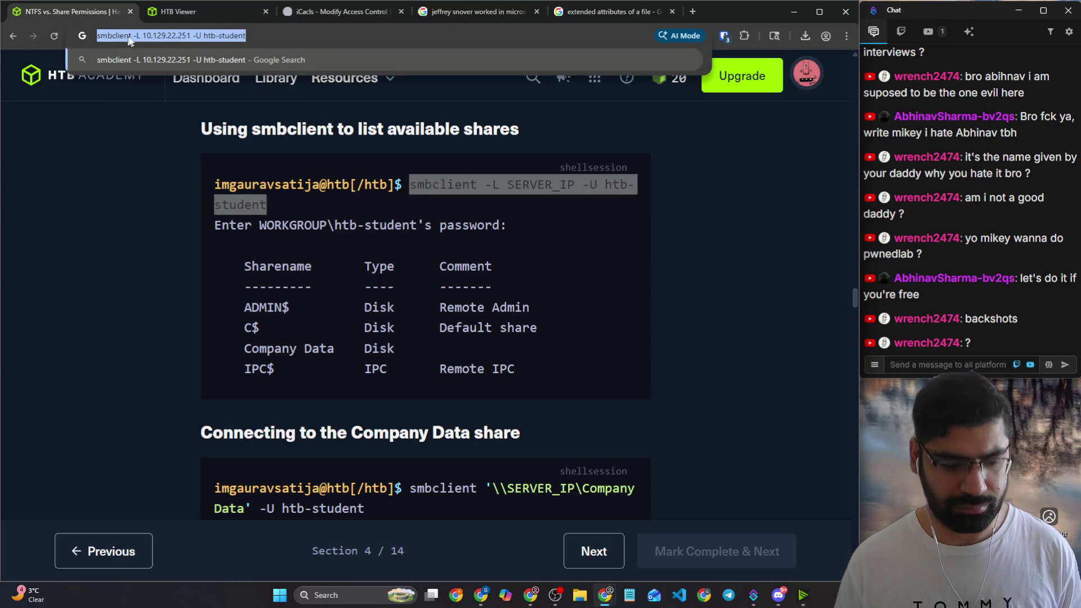
click(173, 11)
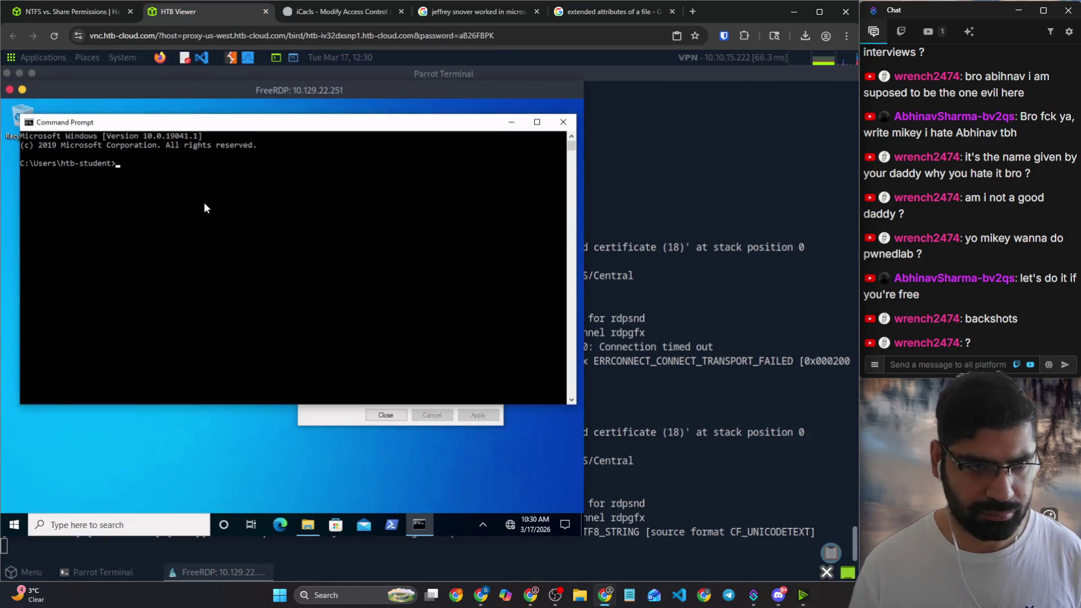
Step: Try pasting the command into the WS01 Command Prompt twice, each time getting only a stray control character
key(ctrl+v)
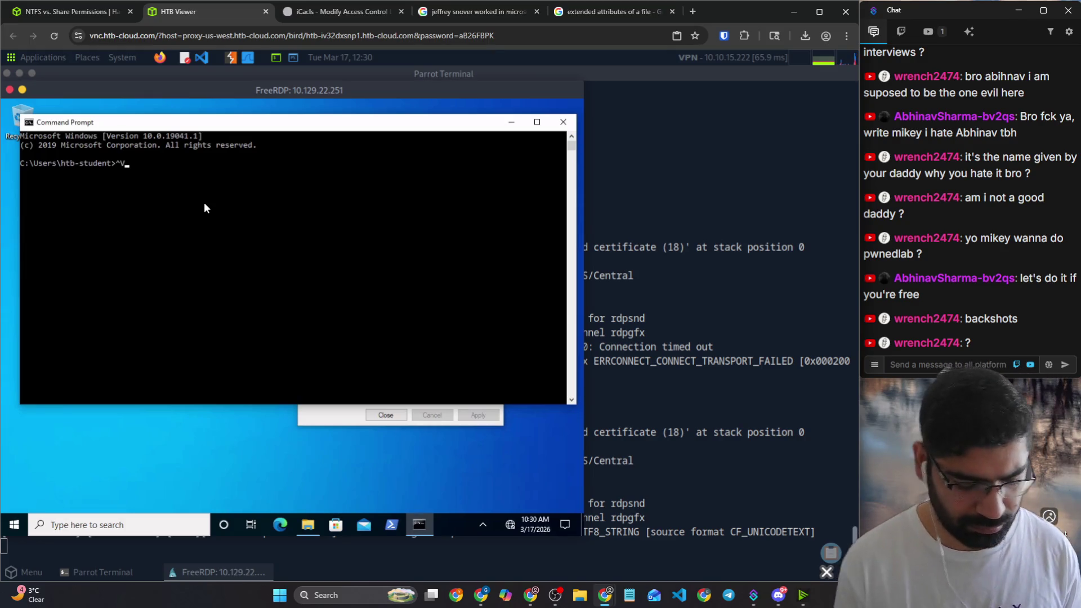
key(BackSpace)
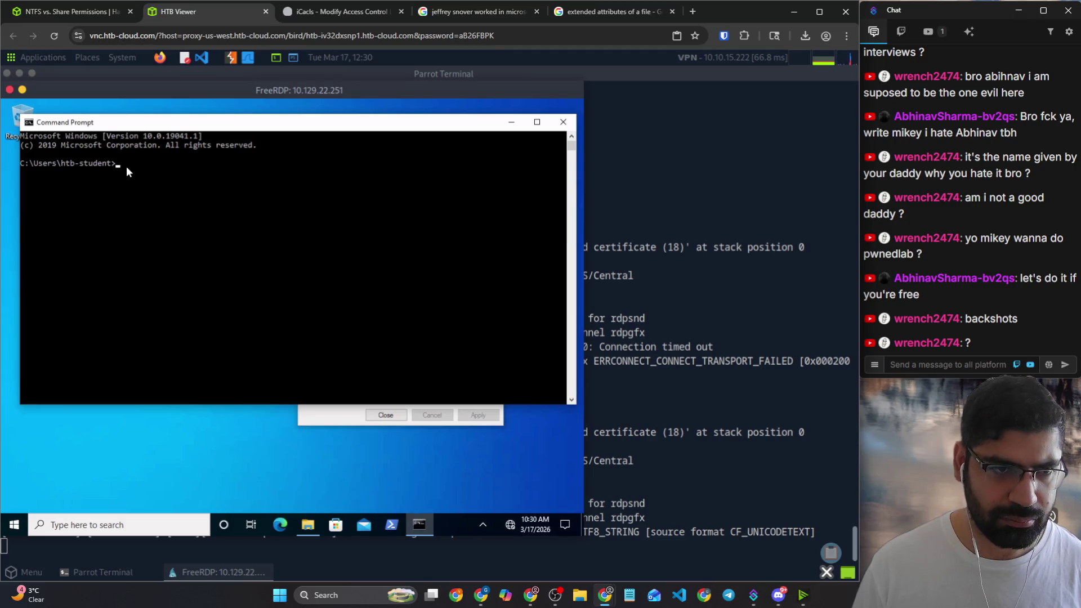
click(193, 37)
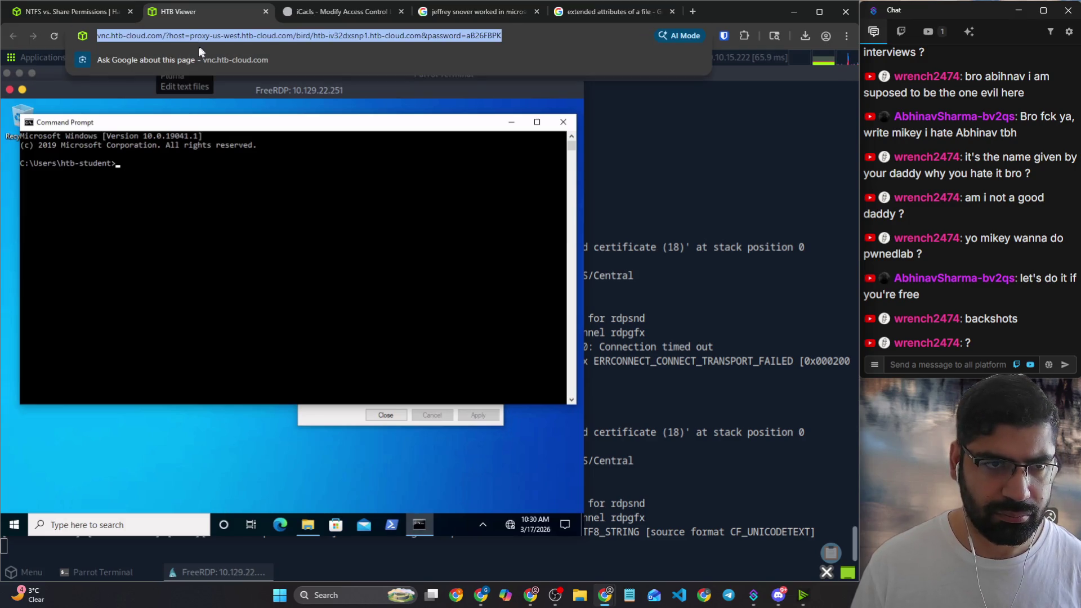
click(70, 12)
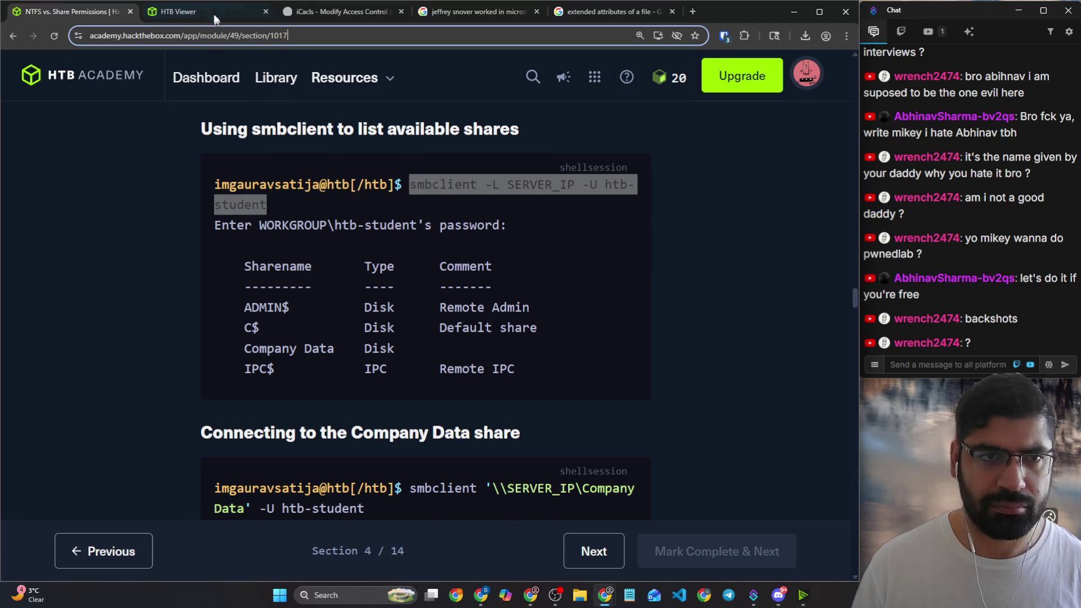
click(177, 11)
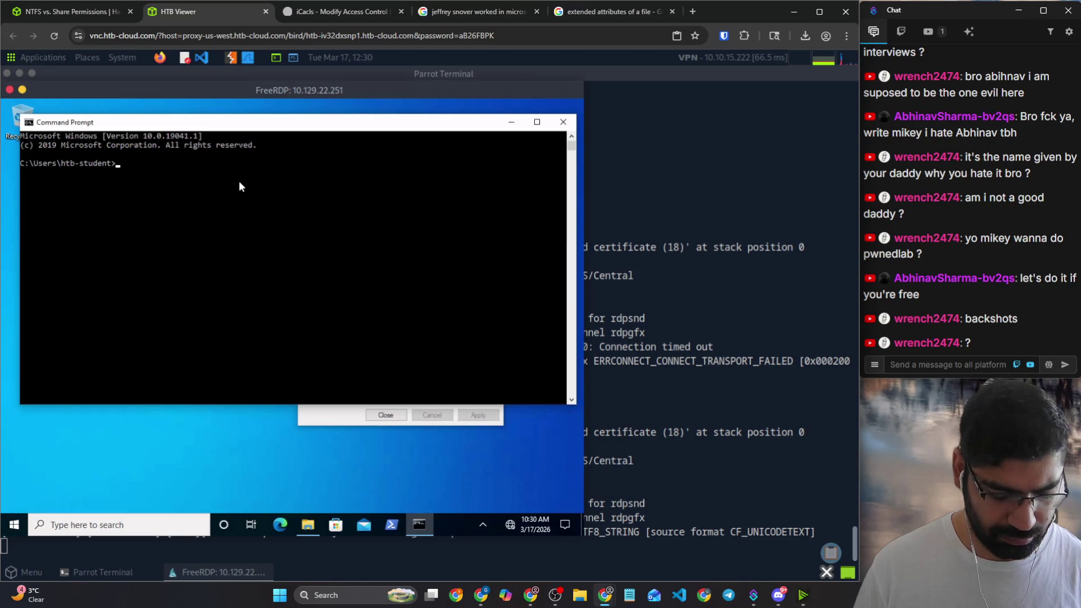
key(ctrl+v)
key(BackSpace)
key(BackSpace)
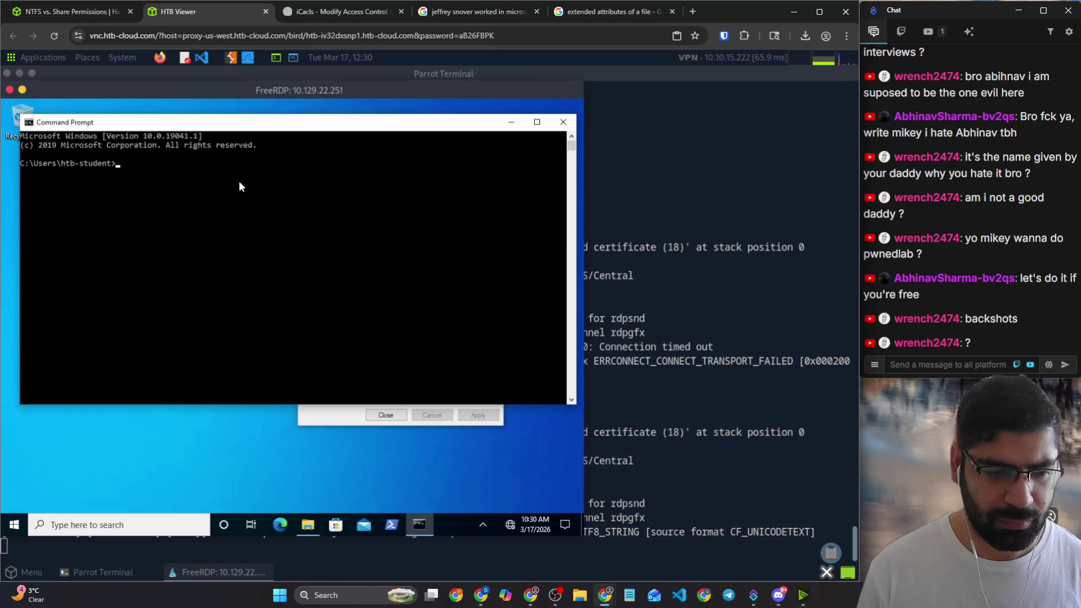
key(ctrl+shift+Tab)
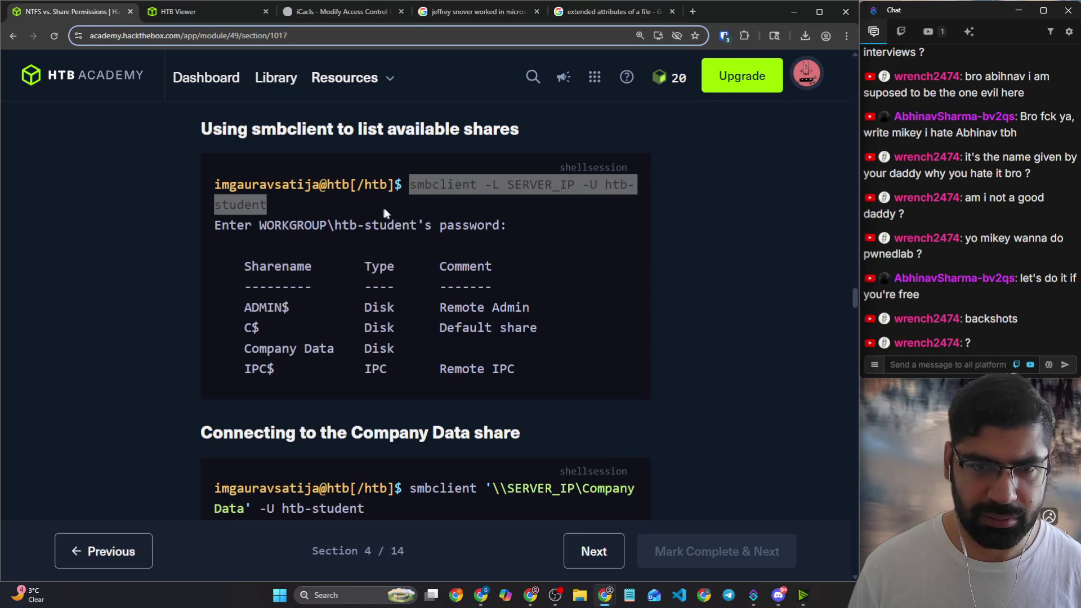
Step: Recopy the smbclient command as plain text via the address bar and right-click paste it into the Windows console
click(353, 36)
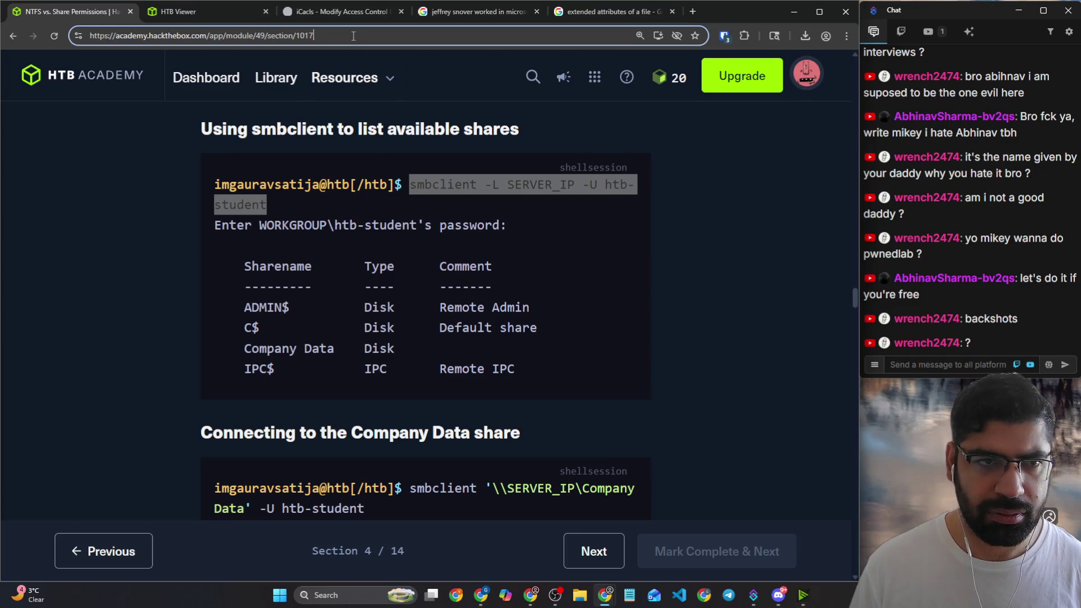
key(ctrl+s)
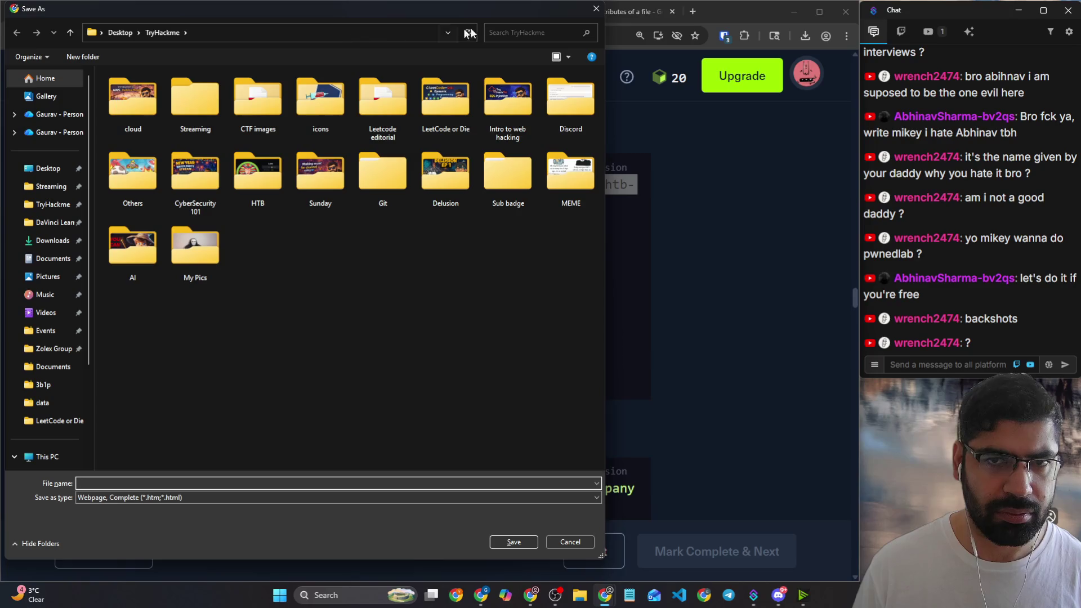
key(Escape)
click(344, 35)
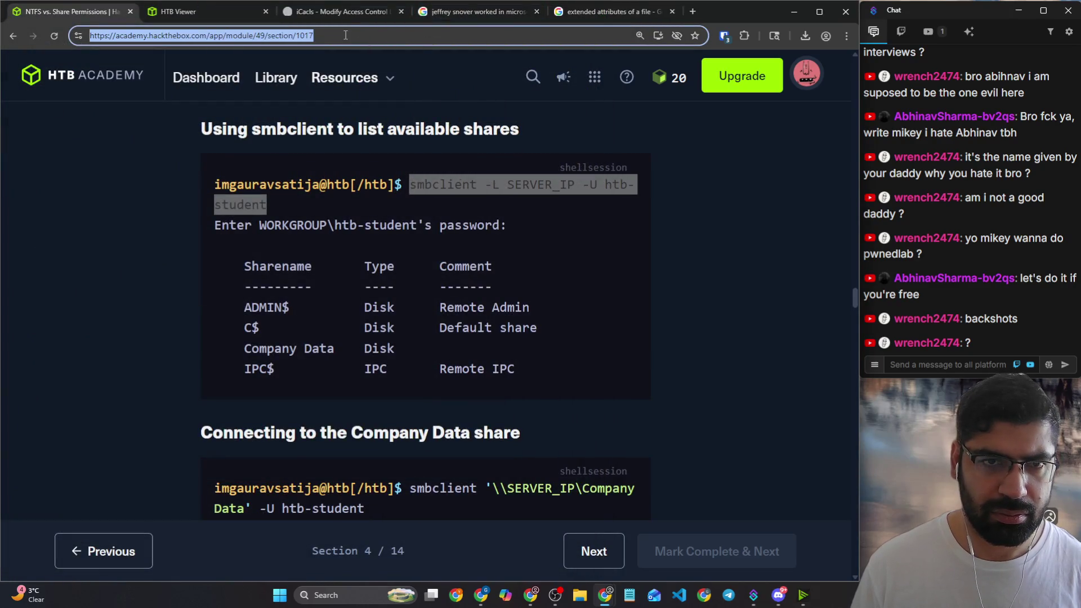
right_click(432, 188)
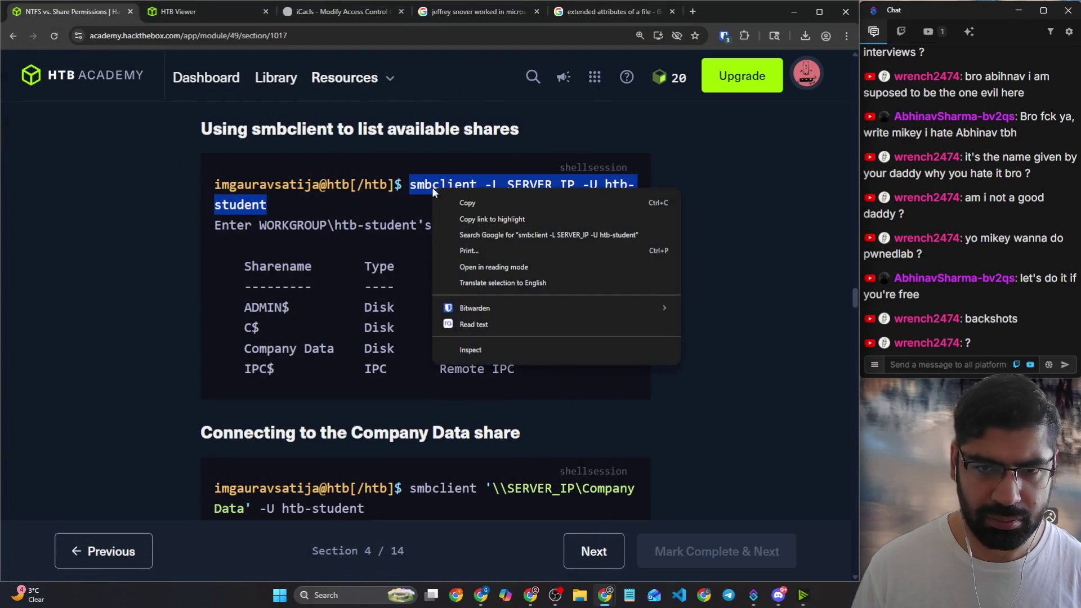
click(465, 199)
click(228, 36)
key(ctrl+v)
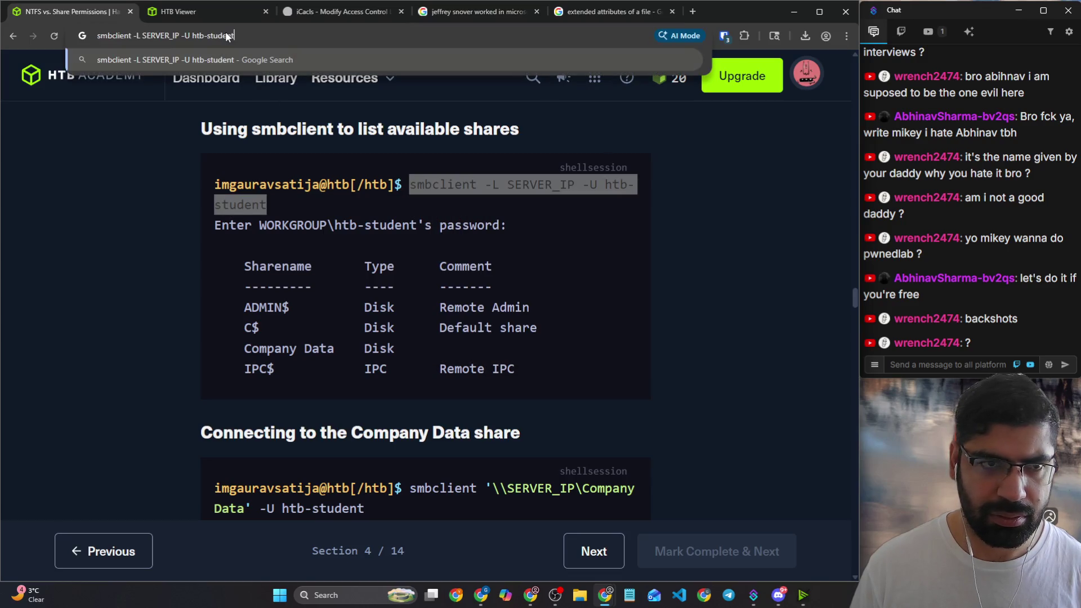
click(227, 16)
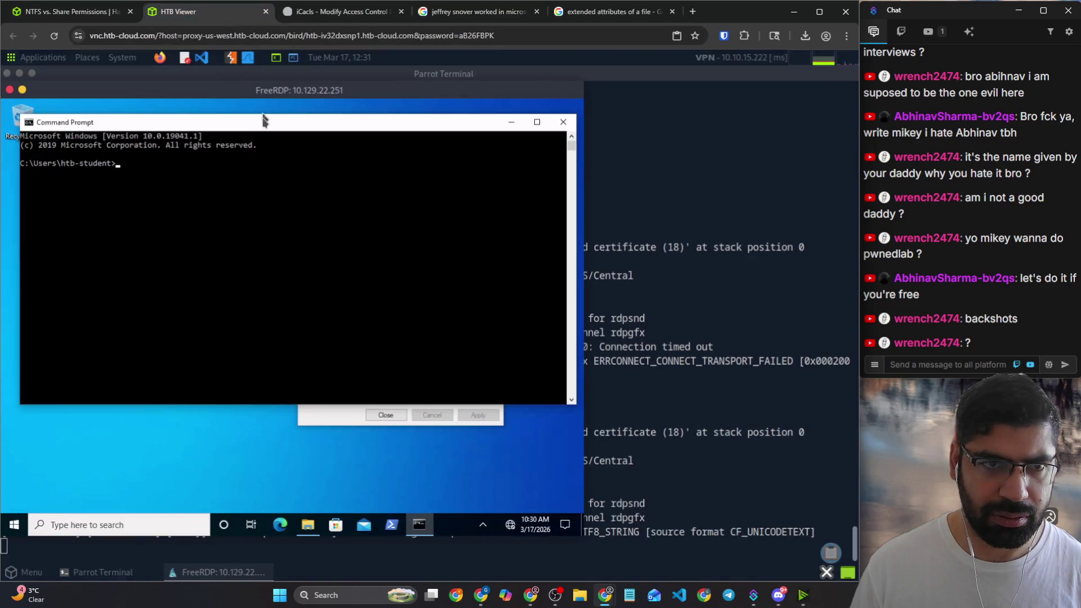
right_click(265, 170)
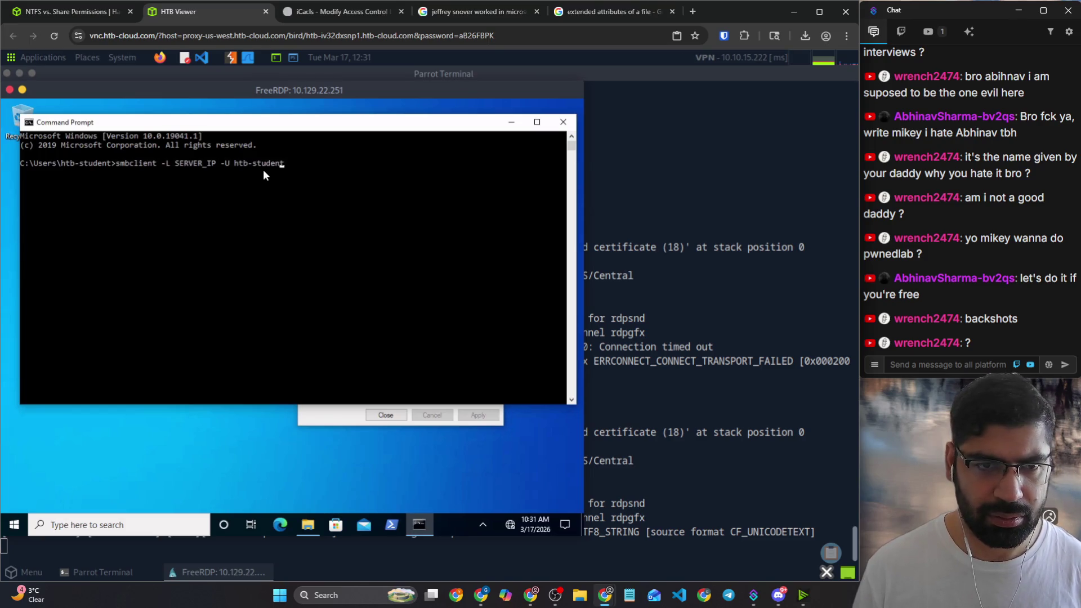
Step: Replace SERVER_IP with 10.129.22.251 and run it, getting 'smbclient is not recognized', then return to the lesson
click(263, 169)
key(Left)
key(Left)
key(Left)
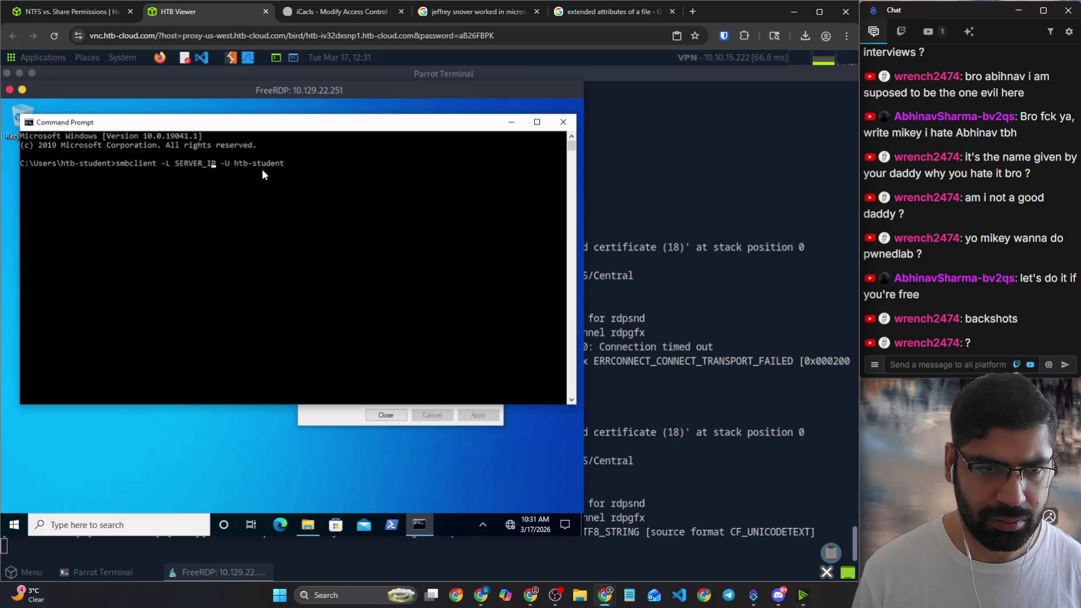
key(BackSpace)
key(BackSpace)
key(BackSpace)
key(BackSpace)
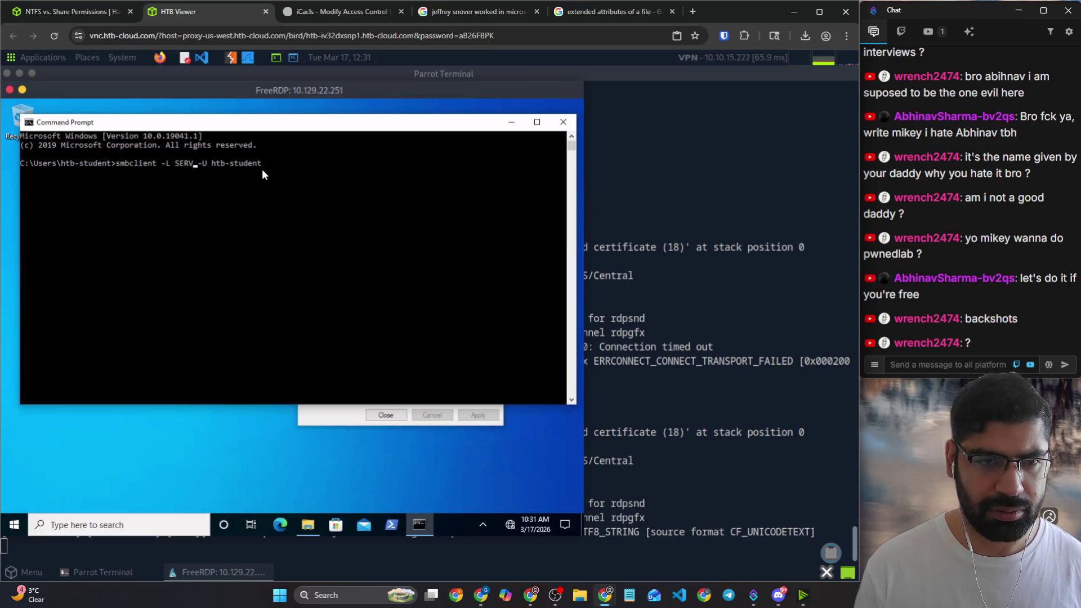
key(BackSpace)
key(BackSpace)
key(BackSpace)
key(BackSpace)
key(BackSpace)
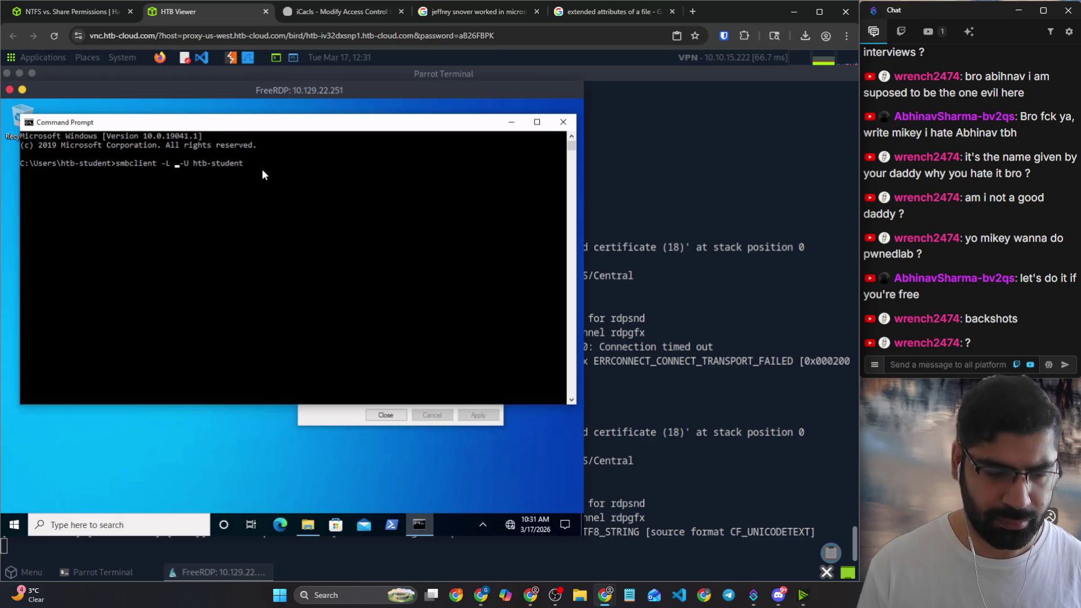
text(10.12)
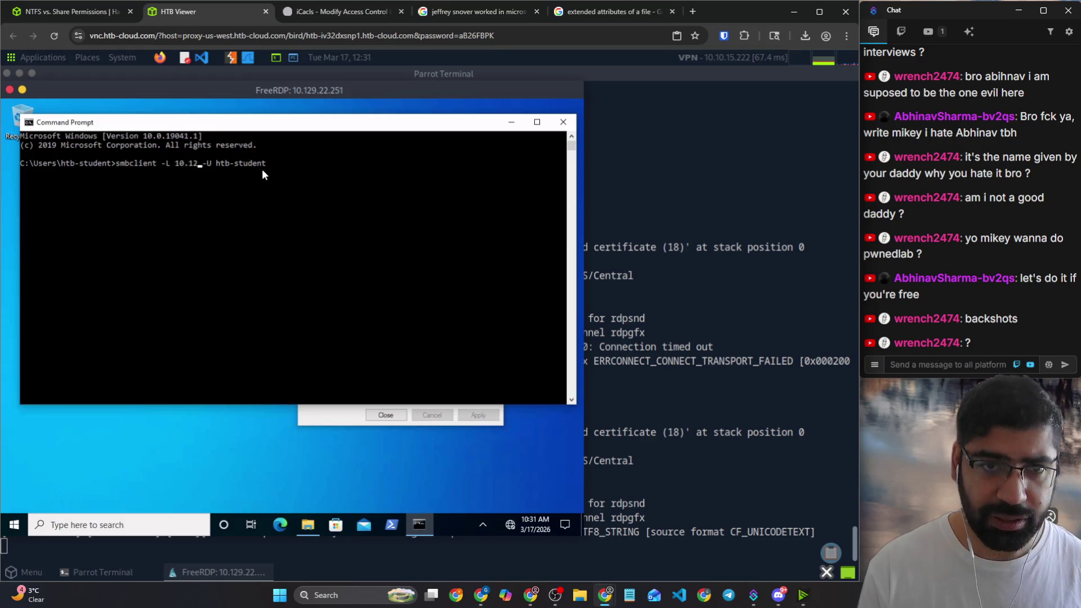
text(9)
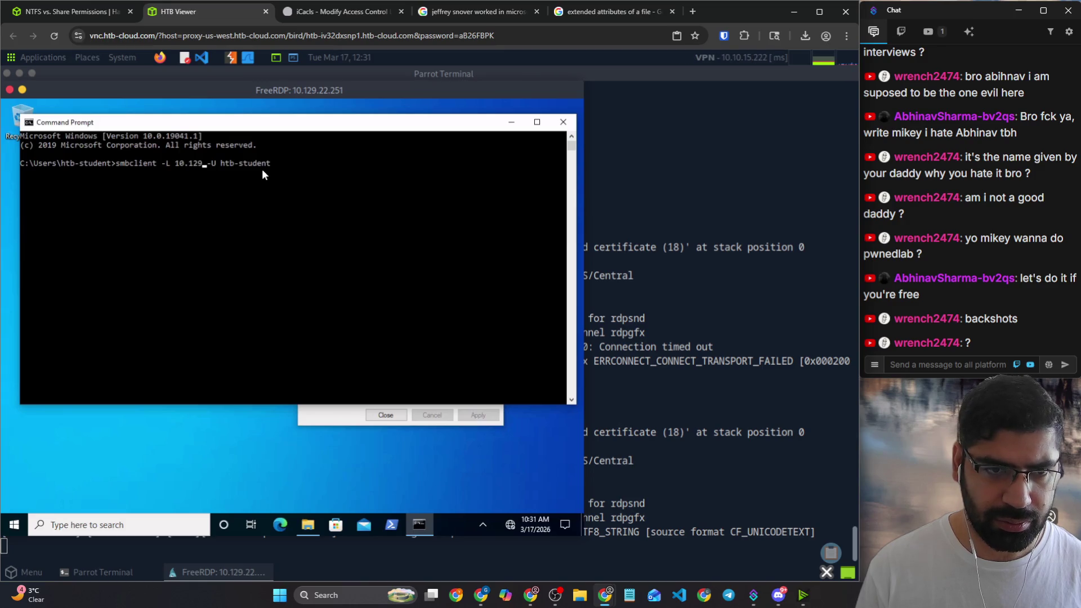
text(/)
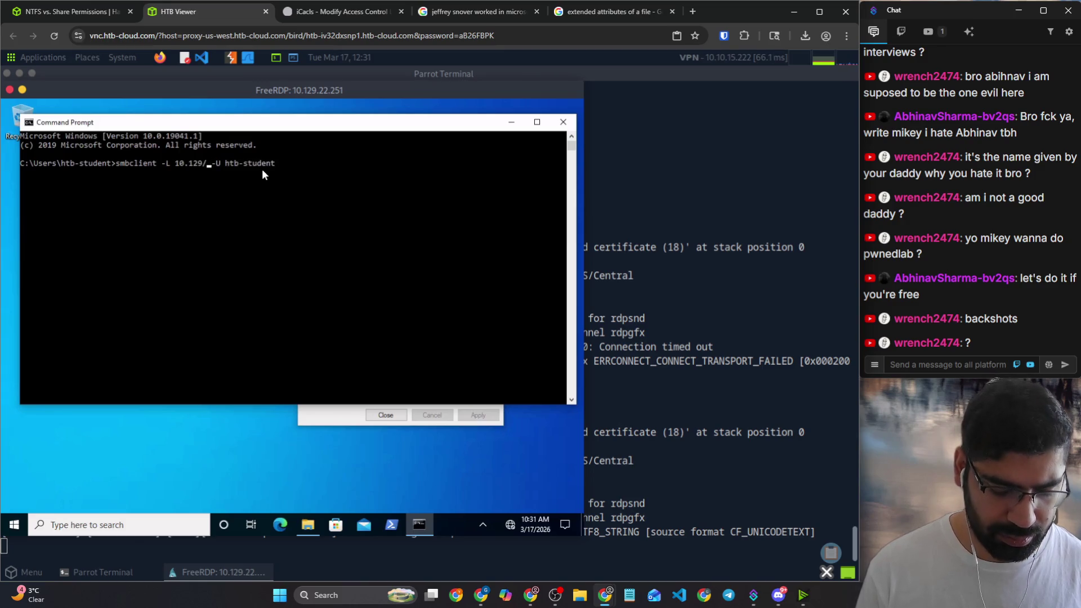
key(BackSpace)
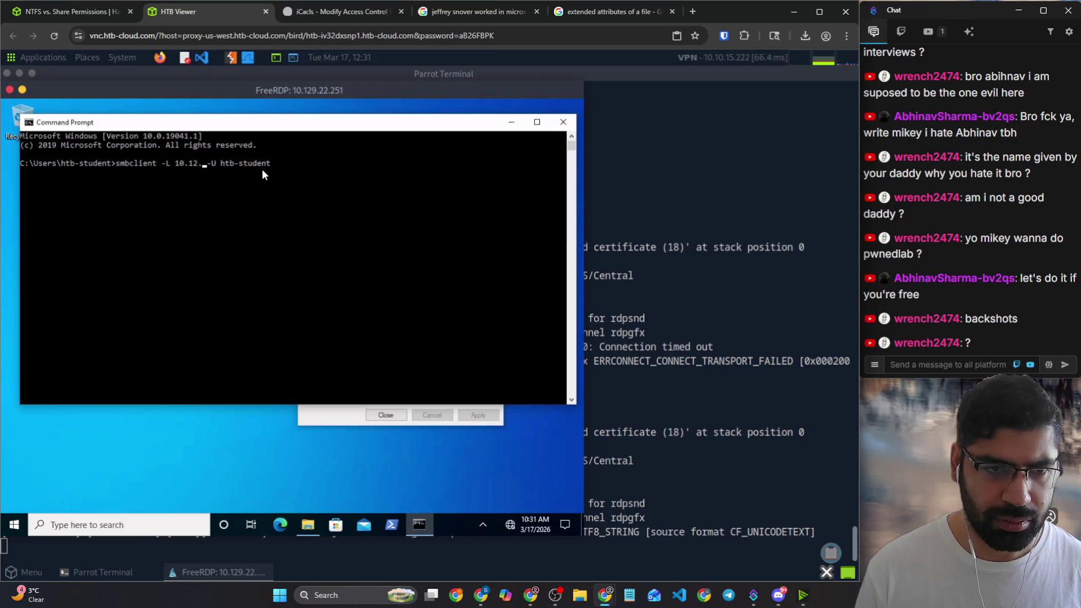
text(9.2)
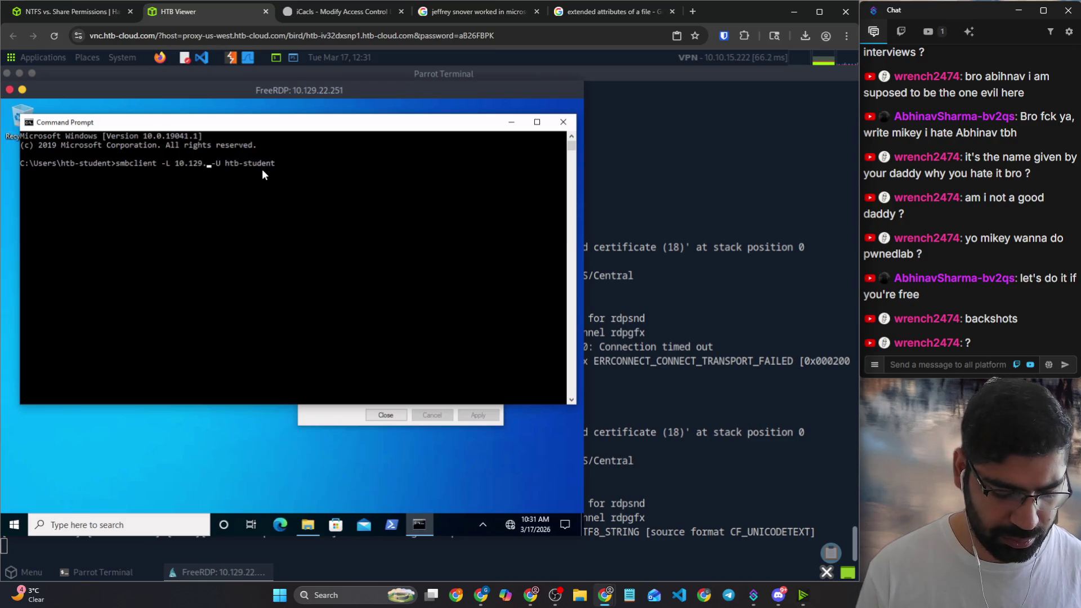
text(2.)
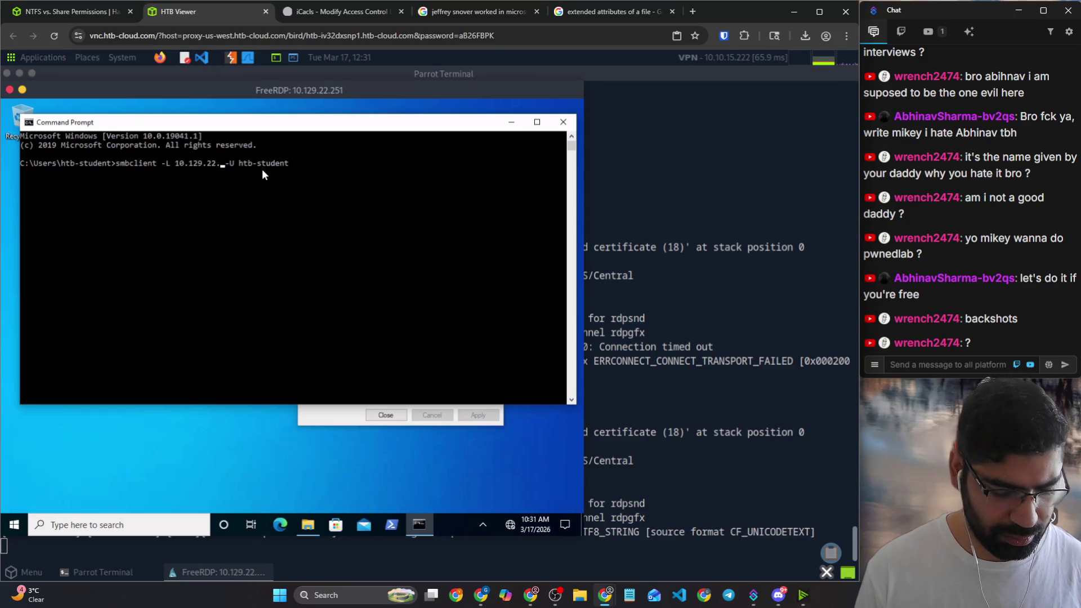
text(251)
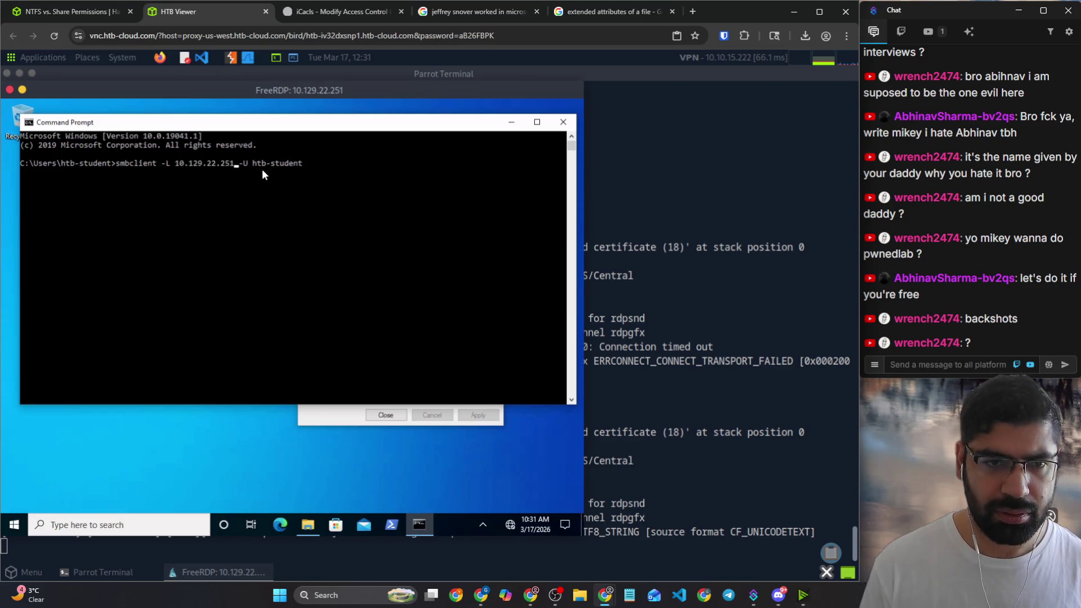
key(Return)
drag(249, 192, 242, 205)
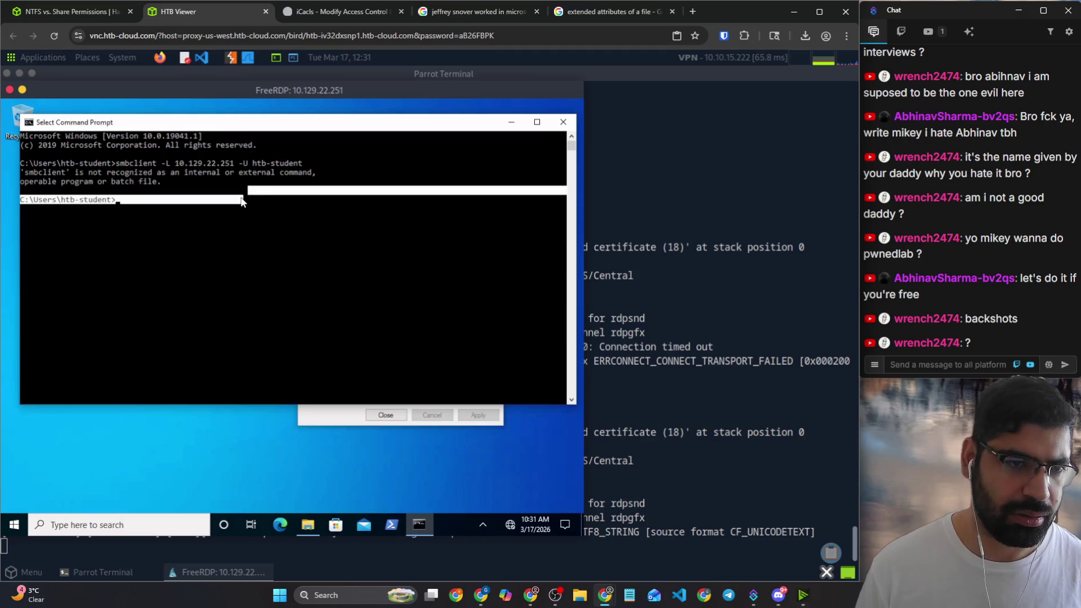
click(241, 206)
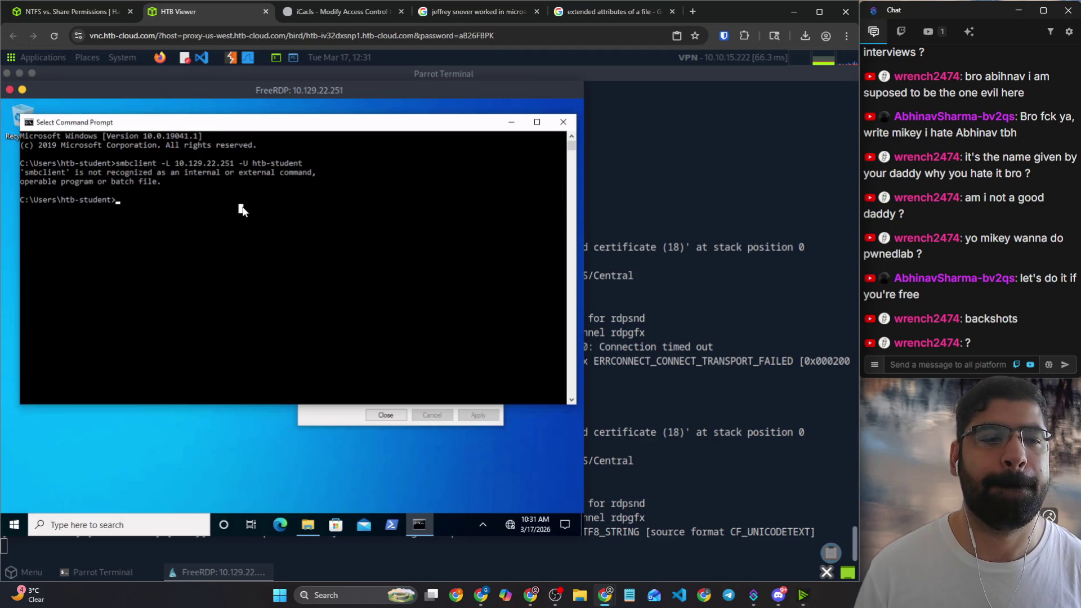
click(72, 12)
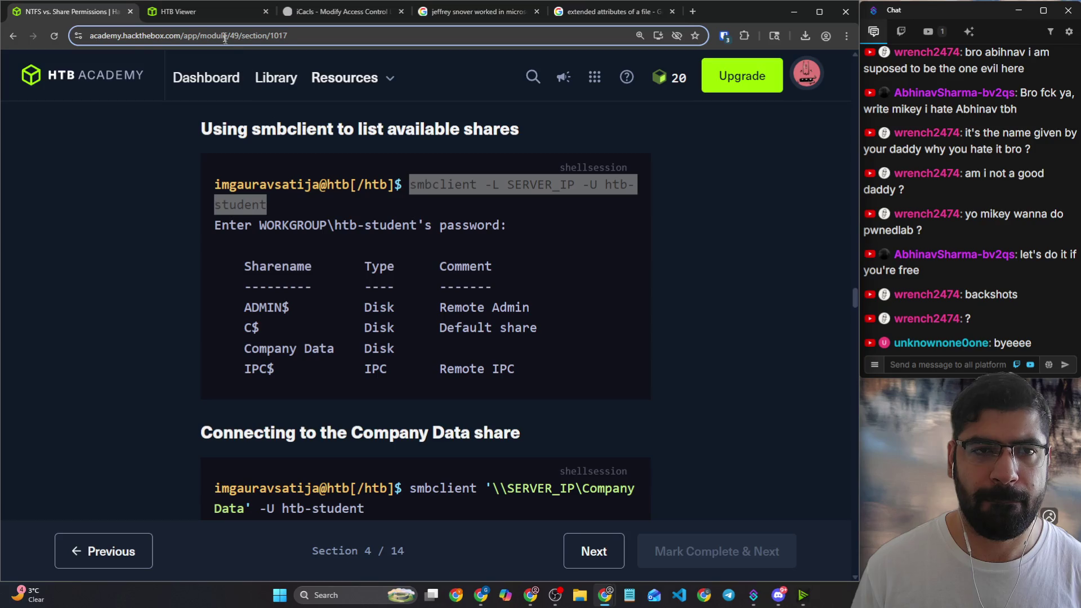
Step: Tidy the Pwnbox terminal windows, closing an extra PowerShell terminal, and return to the lesson
click(178, 11)
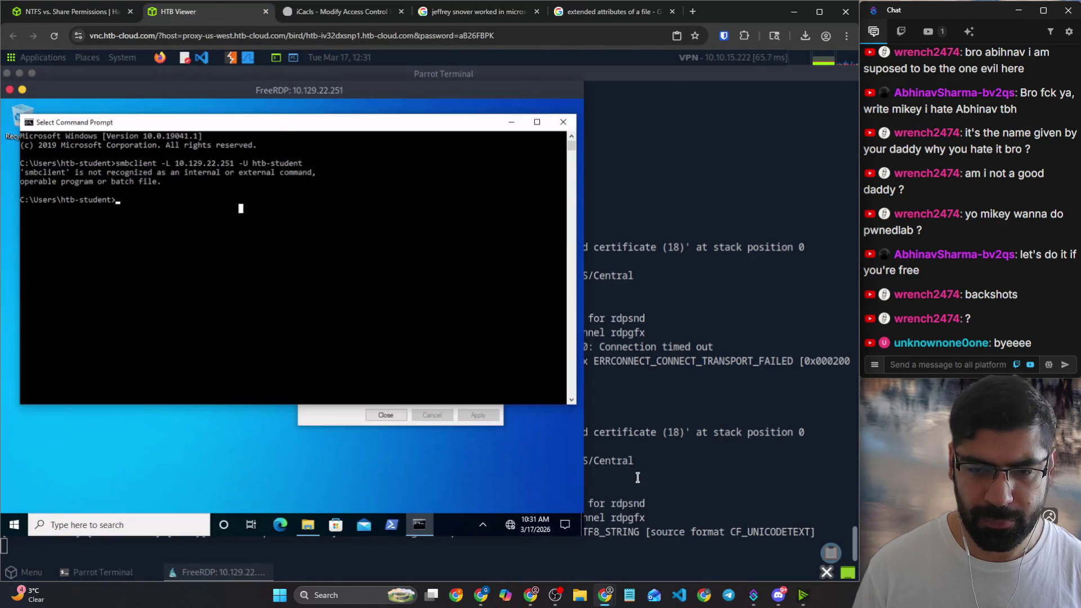
click(638, 478)
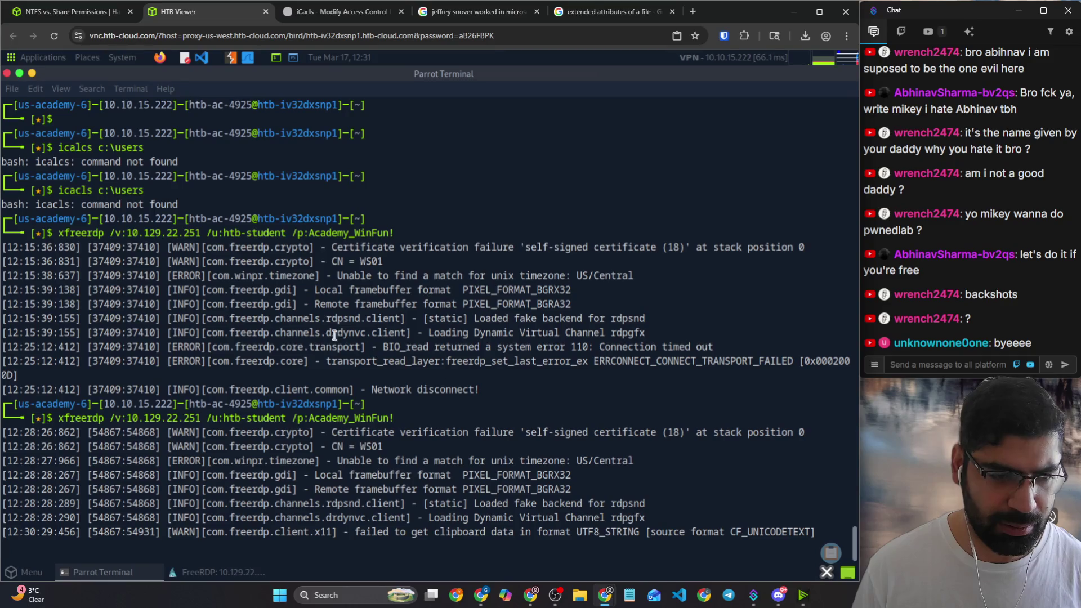
click(276, 58)
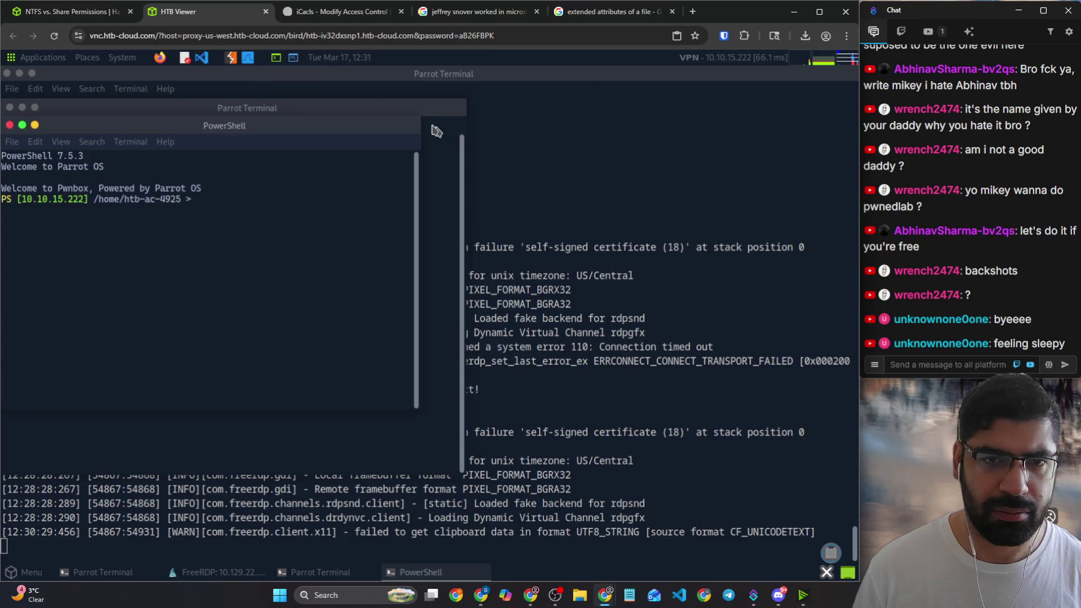
click(9, 125)
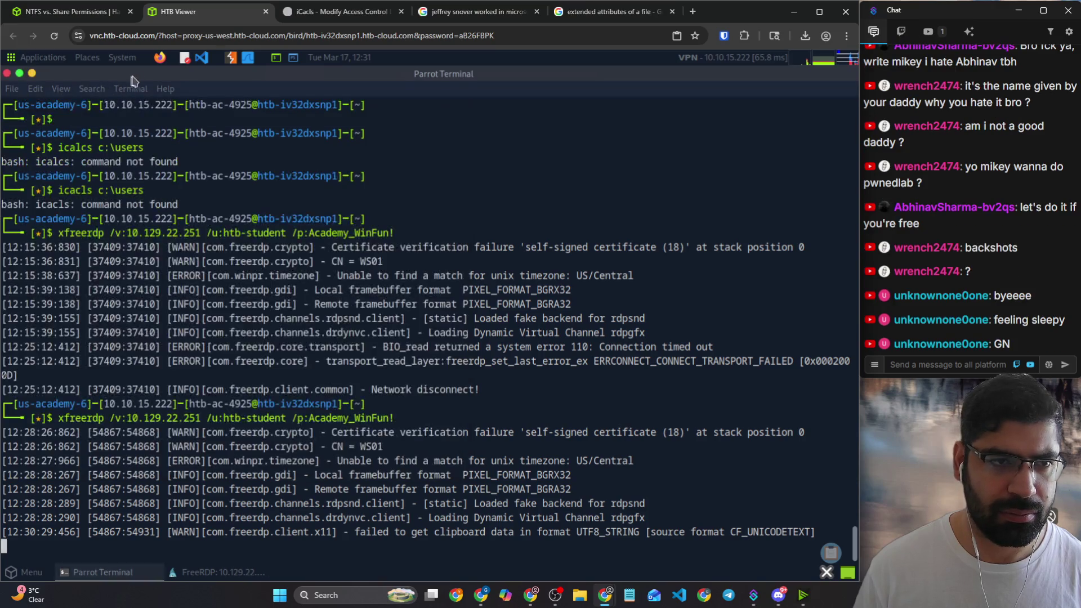
double_click(161, 74)
click(96, 177)
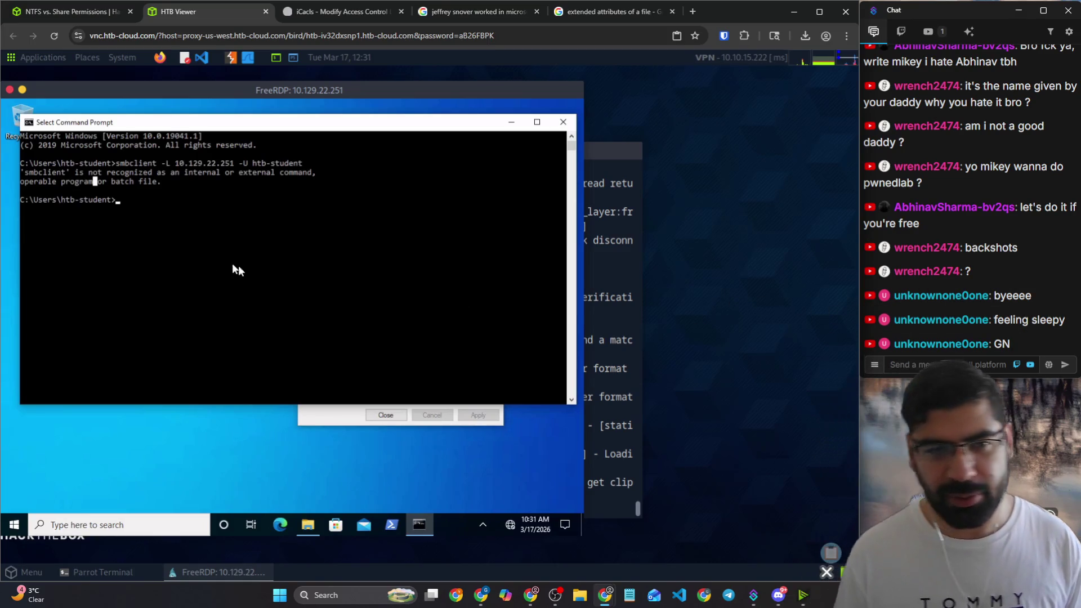
click(67, 11)
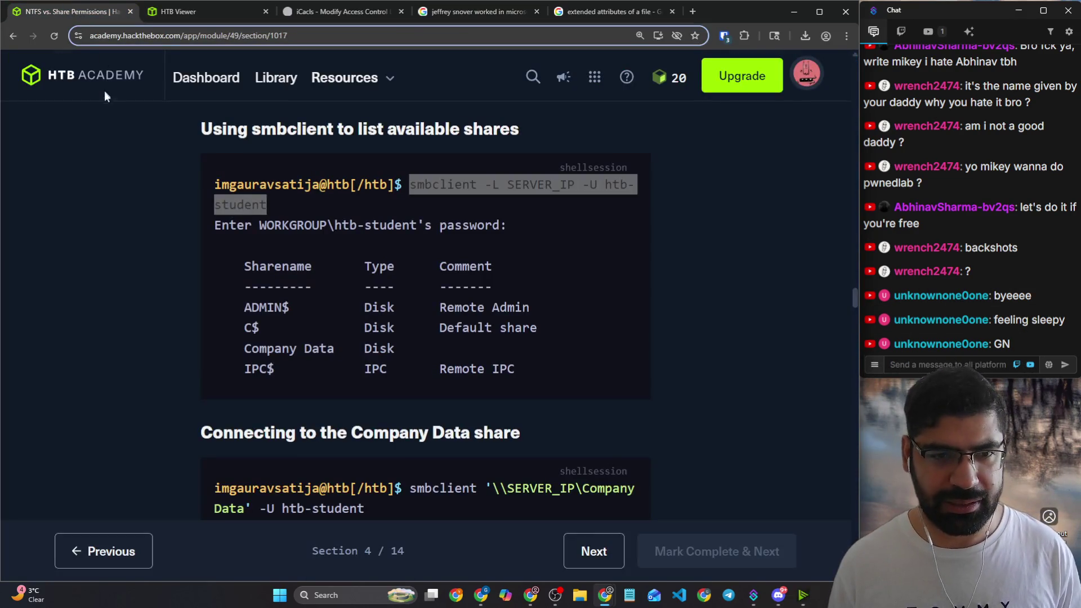
scroll(327, 199, up, 2)
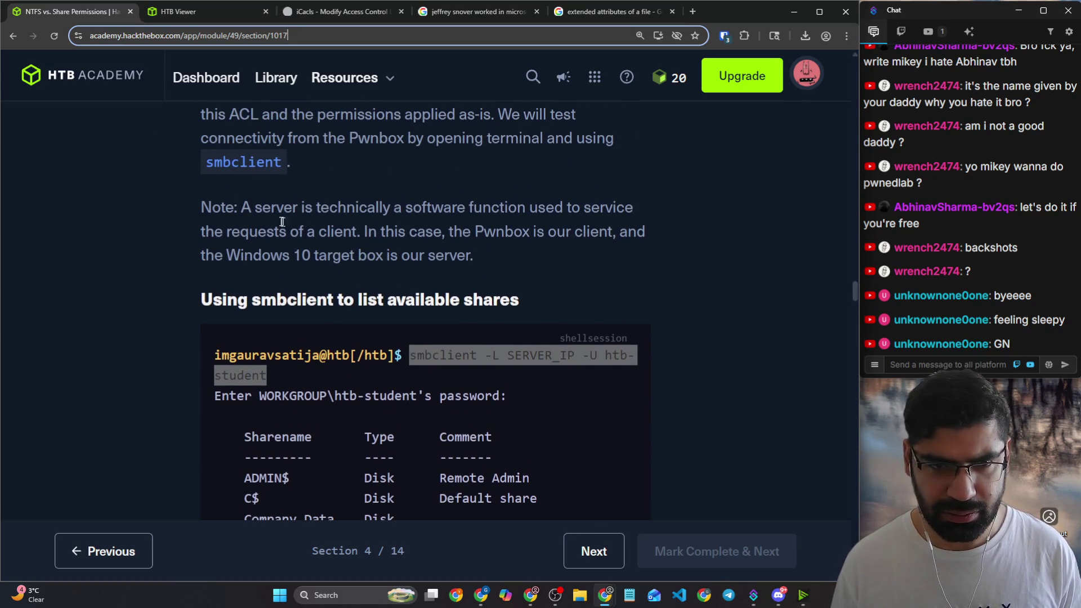
drag(291, 210, 444, 209)
scroll(444, 210, up, 3)
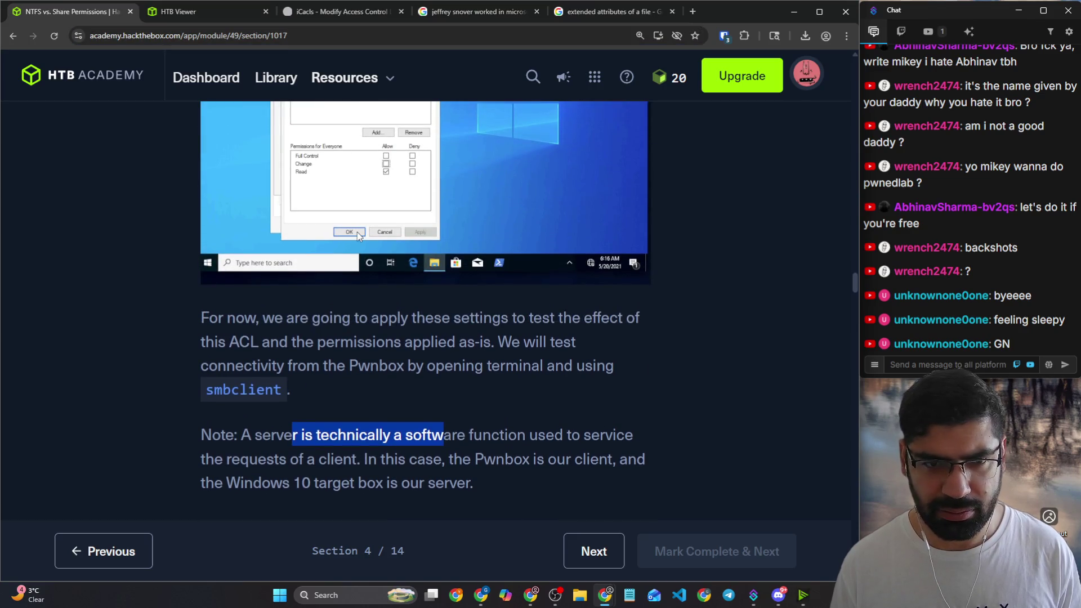
scroll(357, 237, up, 3)
scroll(365, 233, down, 7)
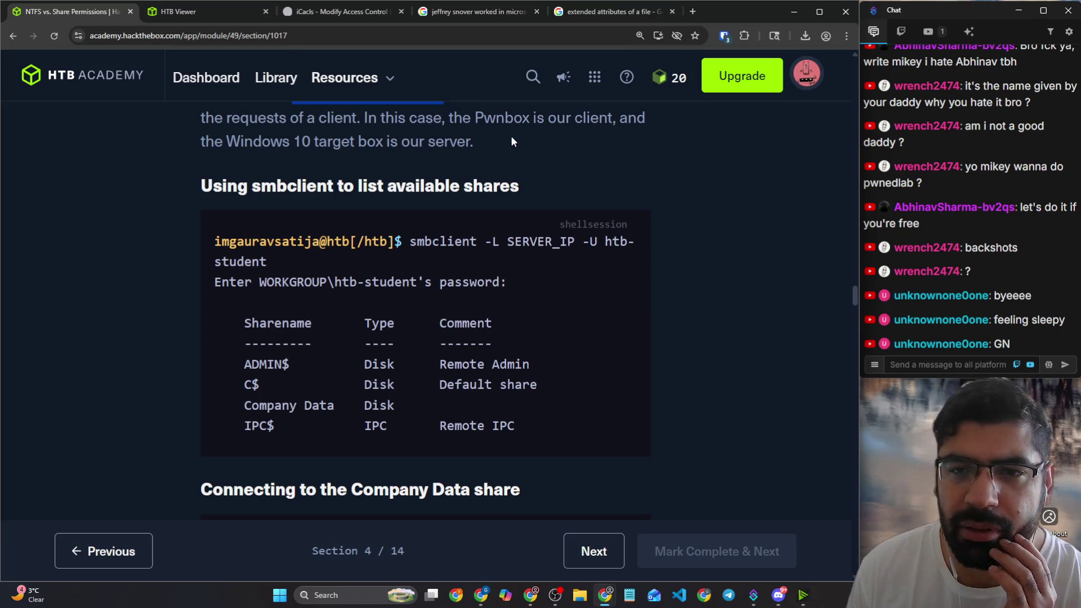
Step: Review the Windows 10 target note and the firewall-blocking question, then return to the remote desktop
mouse_move(244, 143)
mouse_down()
mouse_move(370, 142)
mouse_move(378, 188)
mouse_move(389, 143)
mouse_up()
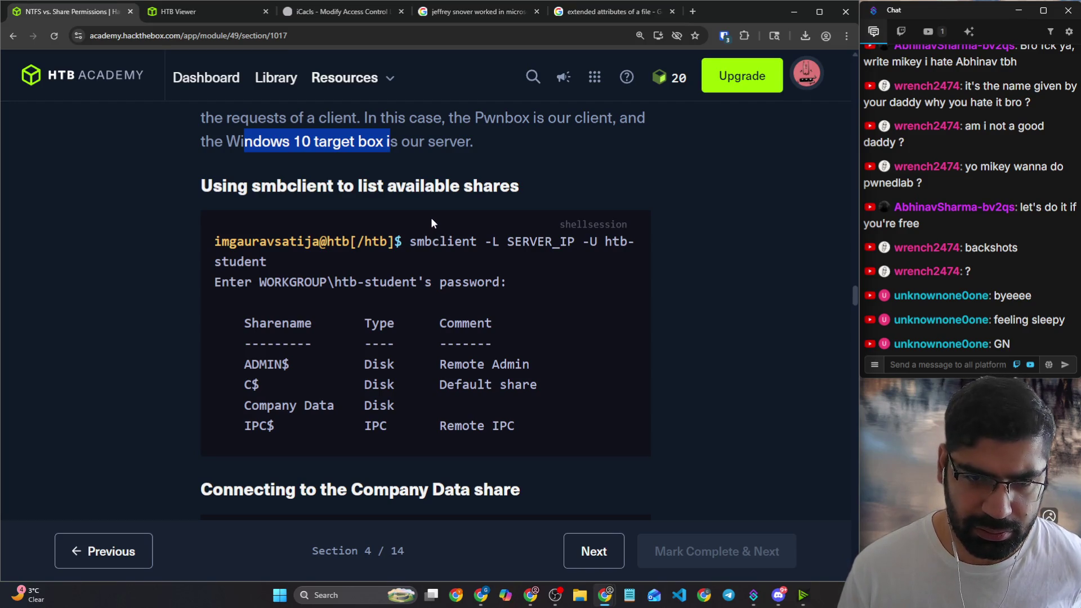
click(193, 13)
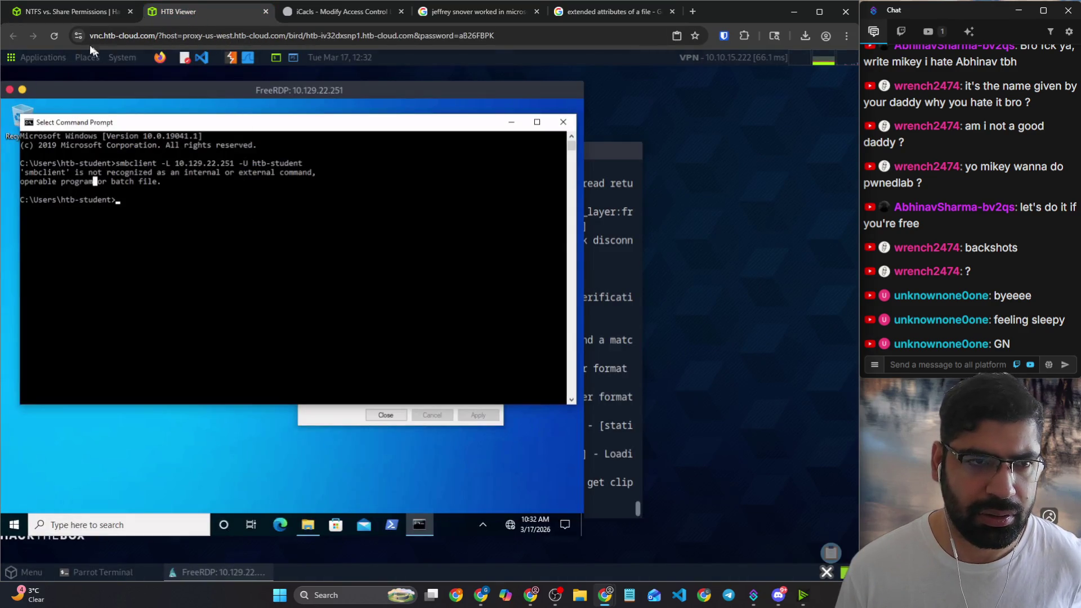
click(73, 14)
scroll(339, 268, down, 3)
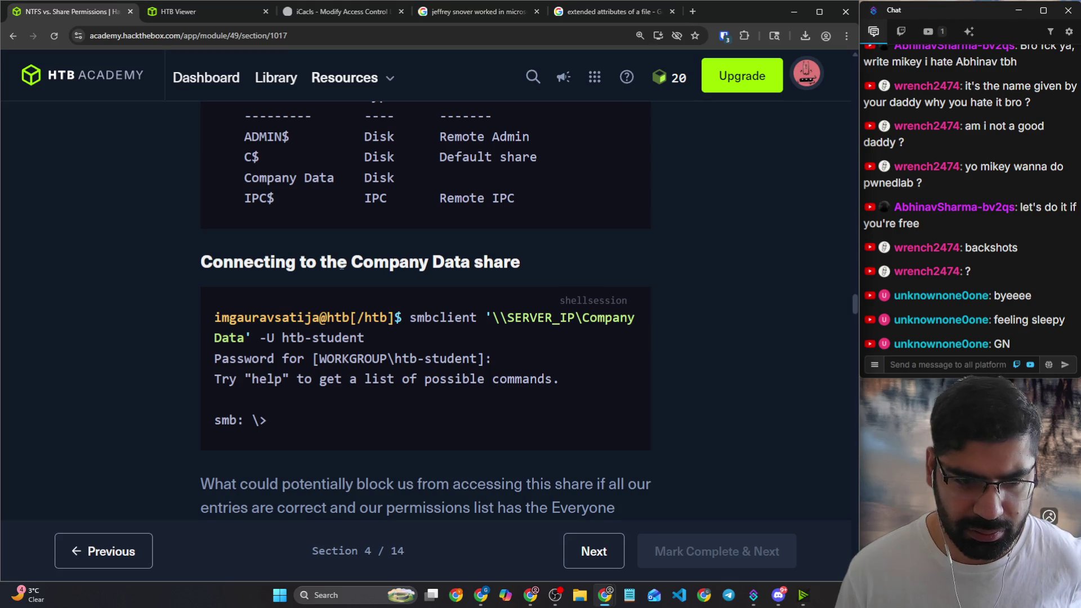
scroll(342, 263, down, 3)
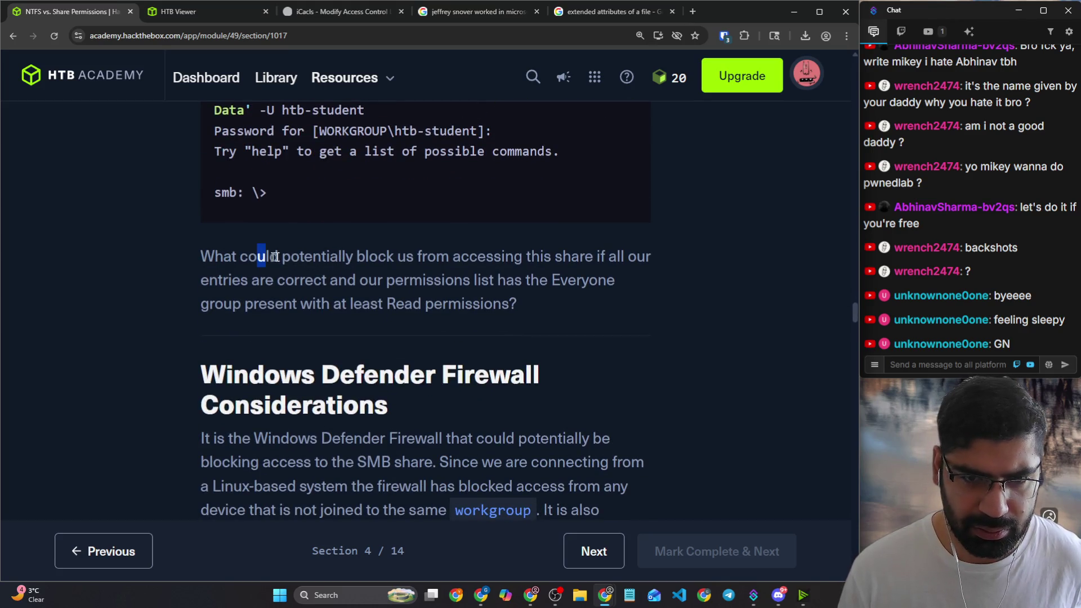
drag(274, 256, 626, 277)
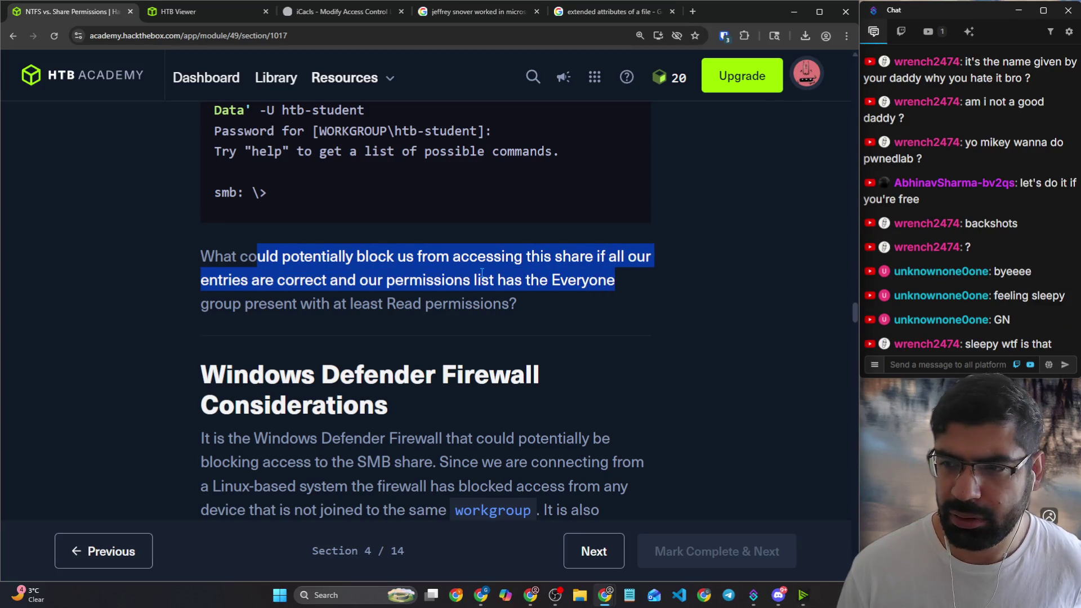
click(481, 279)
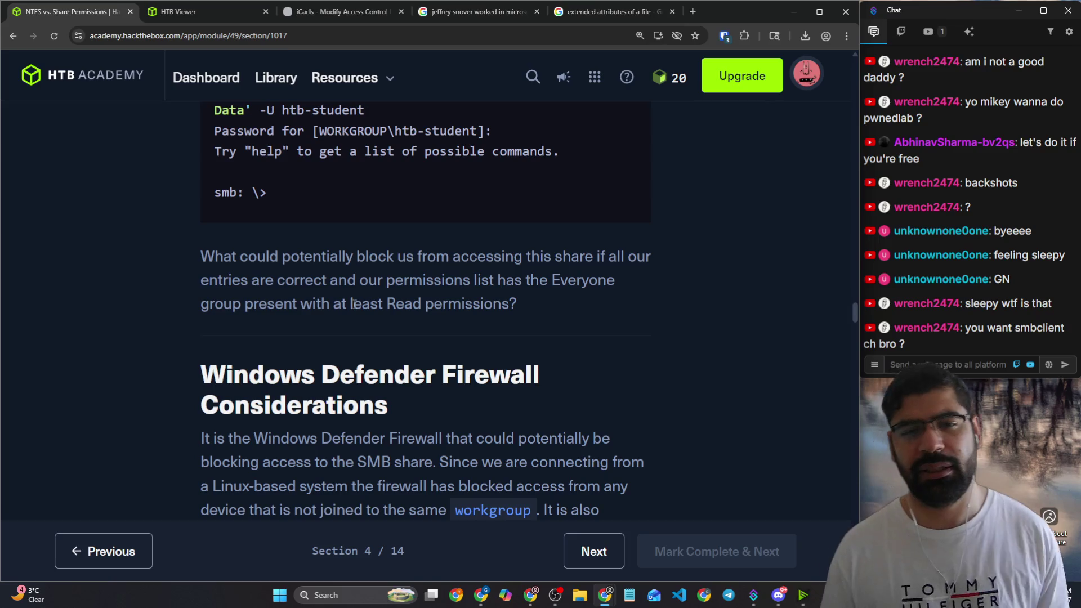
scroll(352, 303, up, 1)
scroll(346, 298, up, 2)
scroll(346, 298, up, 3)
scroll(347, 298, up, 2)
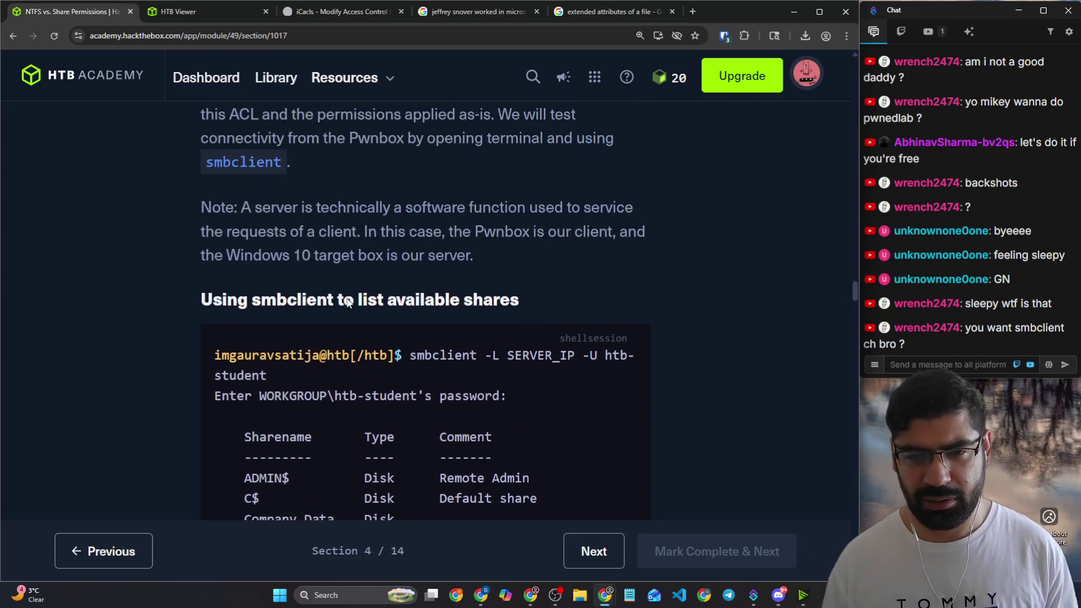
scroll(346, 301, down, 1)
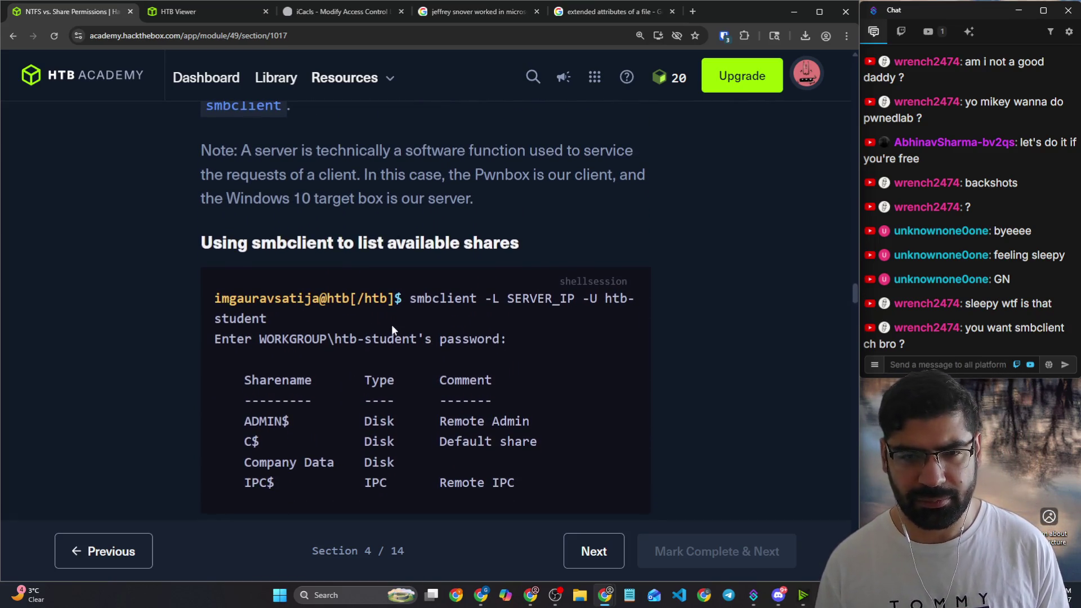
click(226, 13)
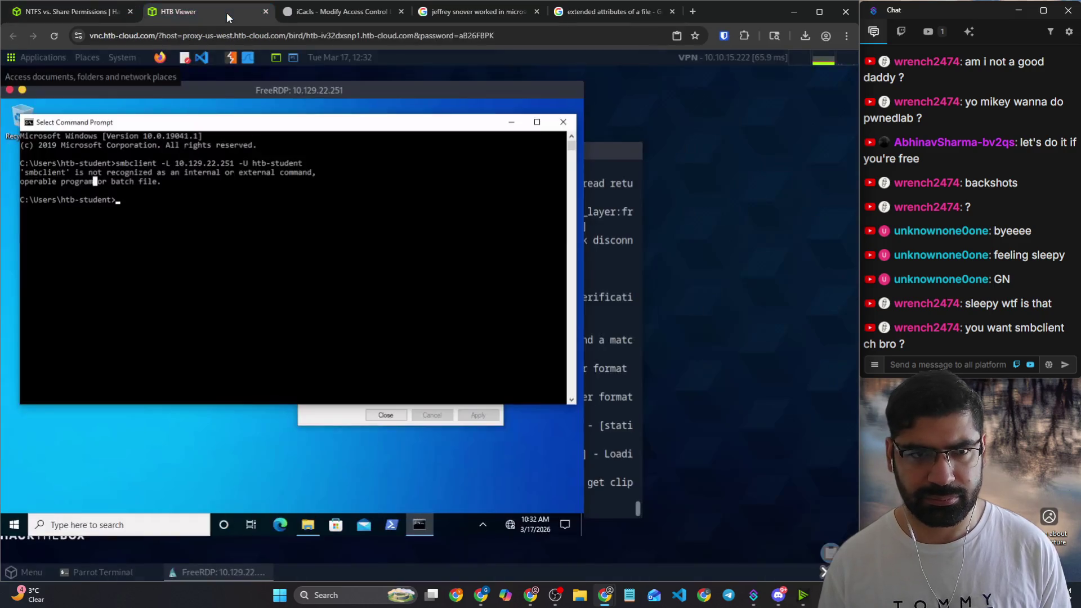
Step: Open a new PowerShell terminal from the Parrot terminal and place it beside the Command Prompt
click(601, 489)
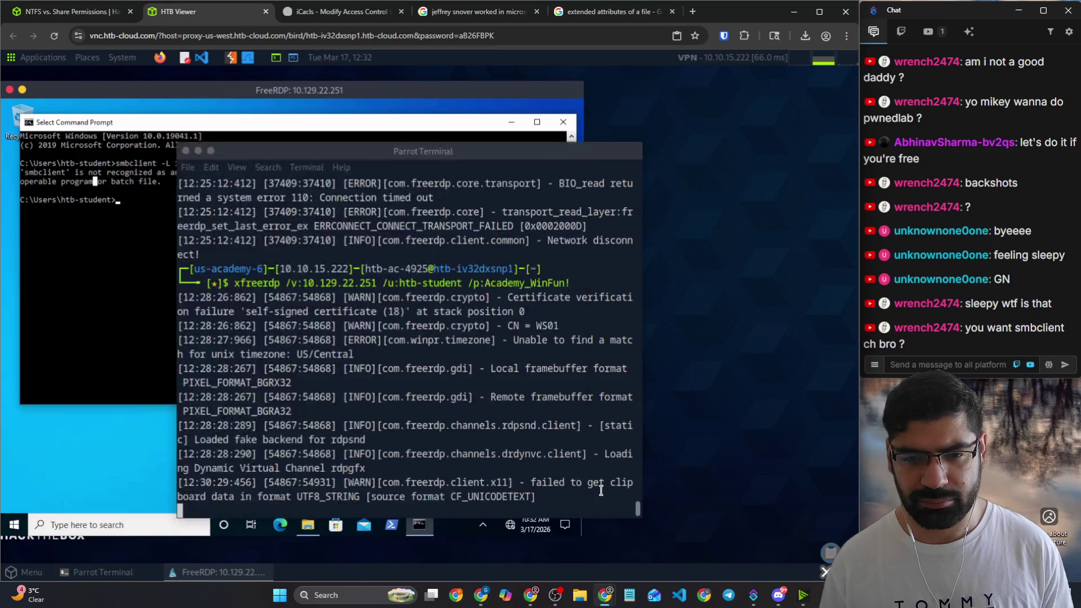
click(208, 166)
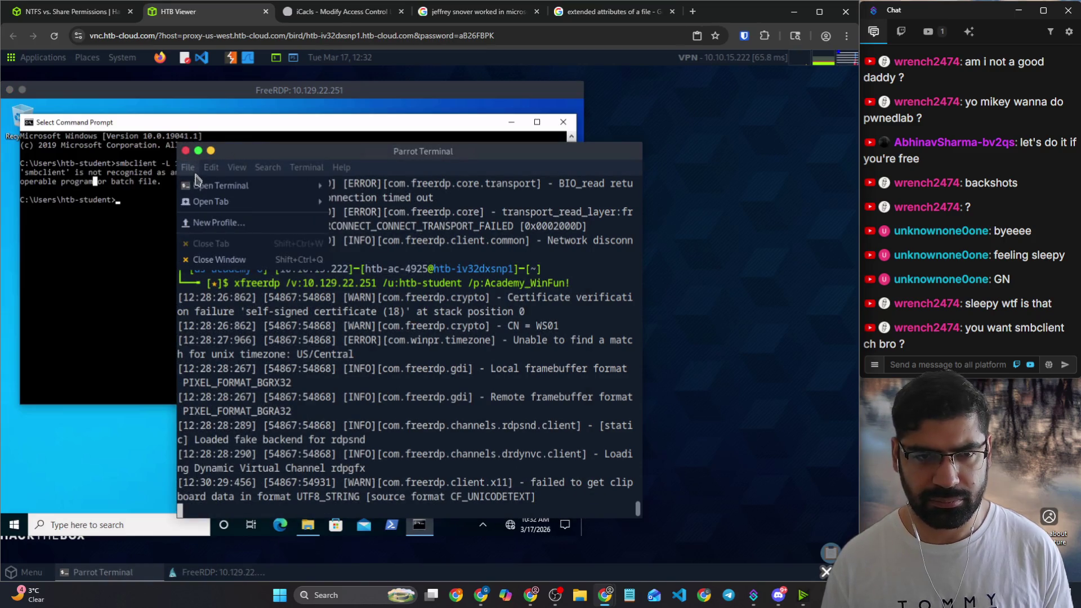
mouse_move(221, 185)
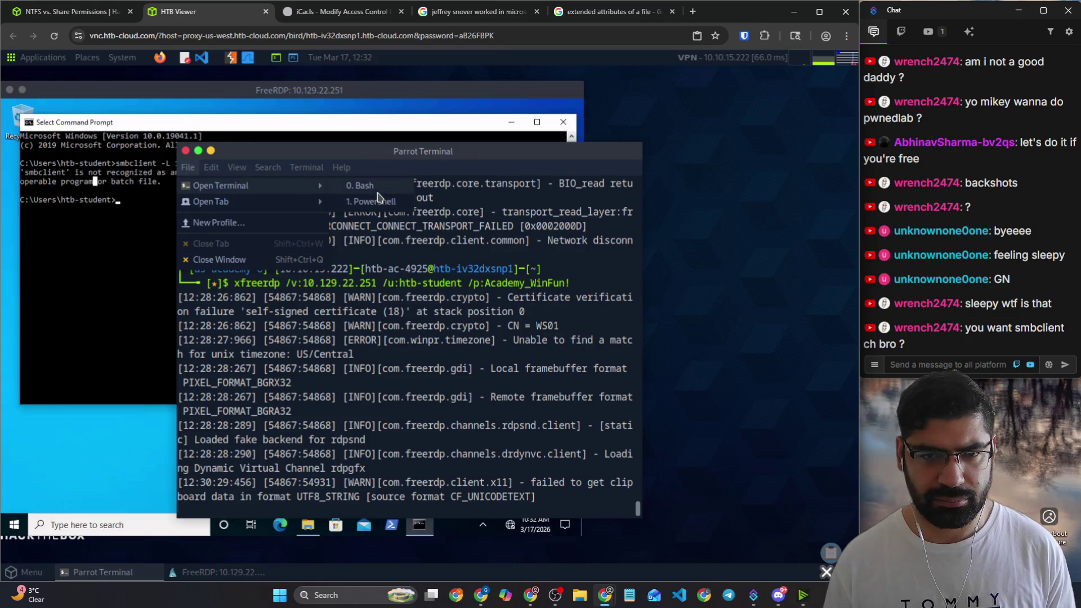
click(378, 204)
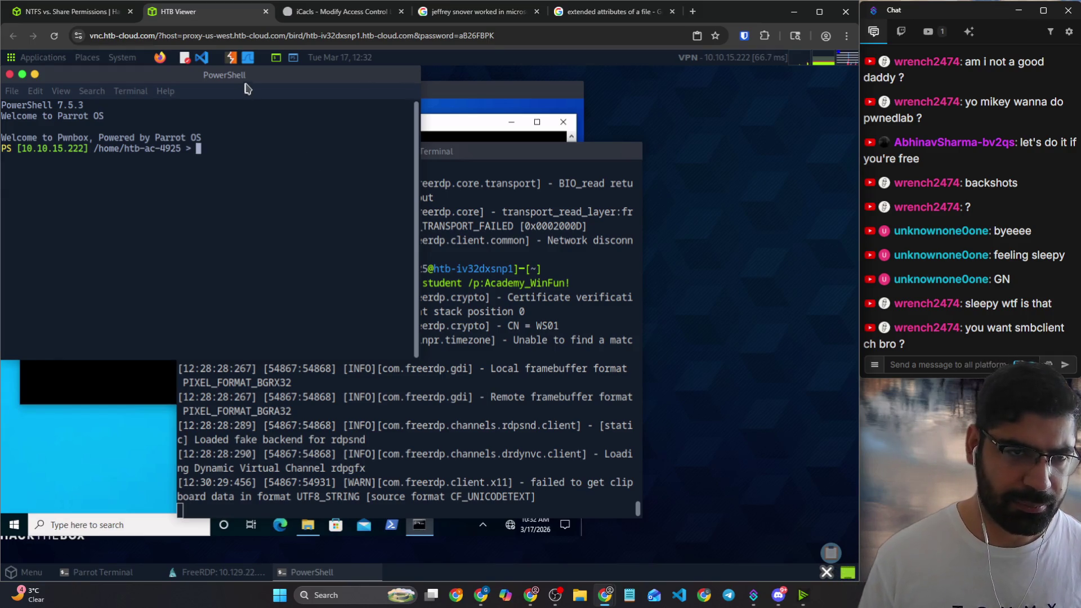
drag(241, 76, 612, 103)
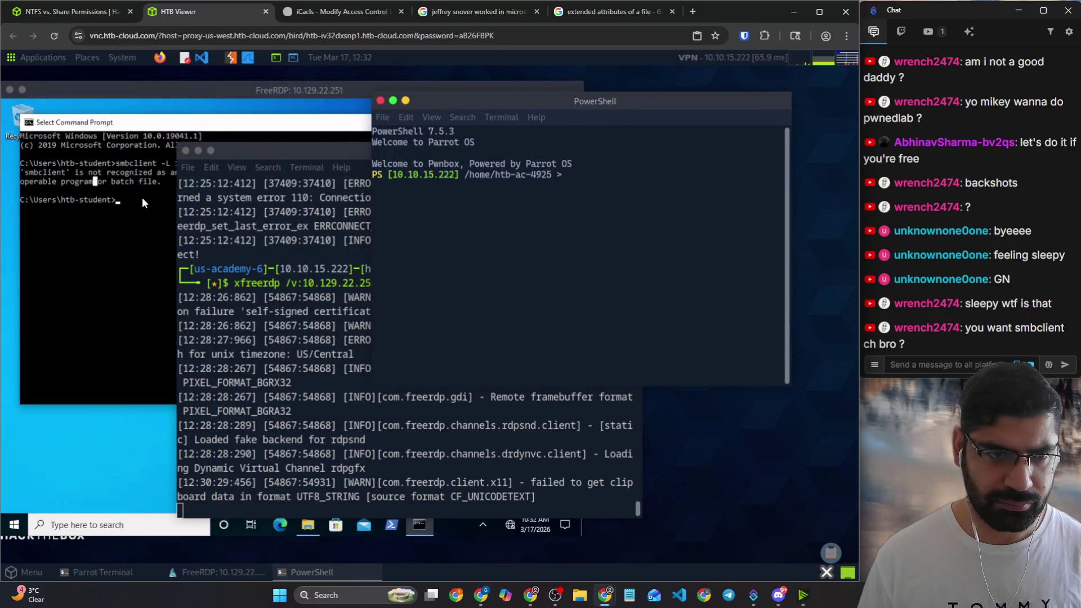
click(142, 197)
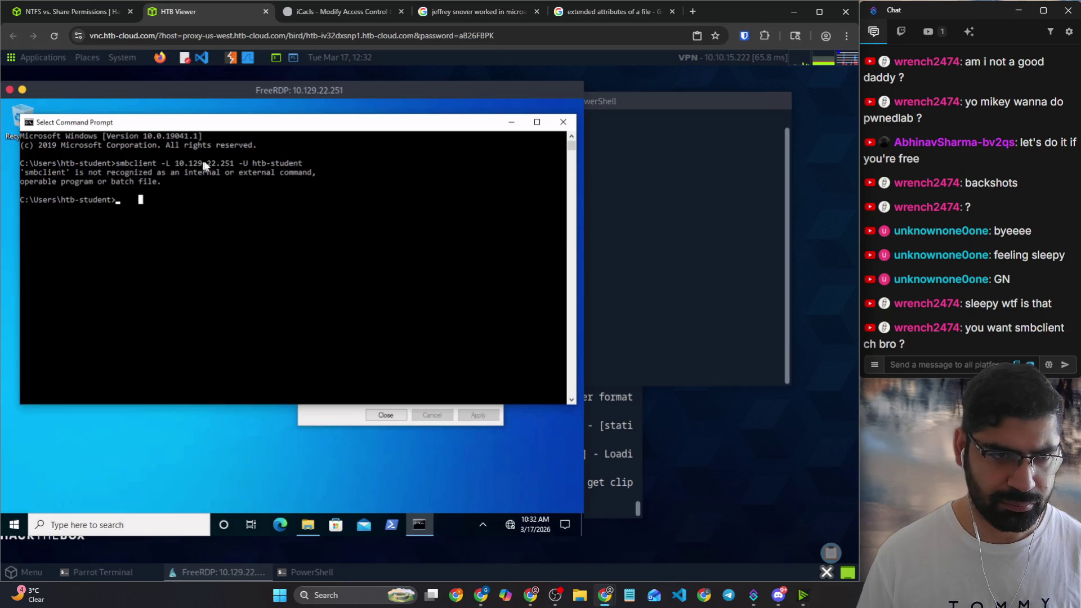
Step: Copy the smbclient command from cmd, paste and run it in PowerShell, which fails with NT_STATUS_IO_TIMEOUT
drag(300, 163, 121, 163)
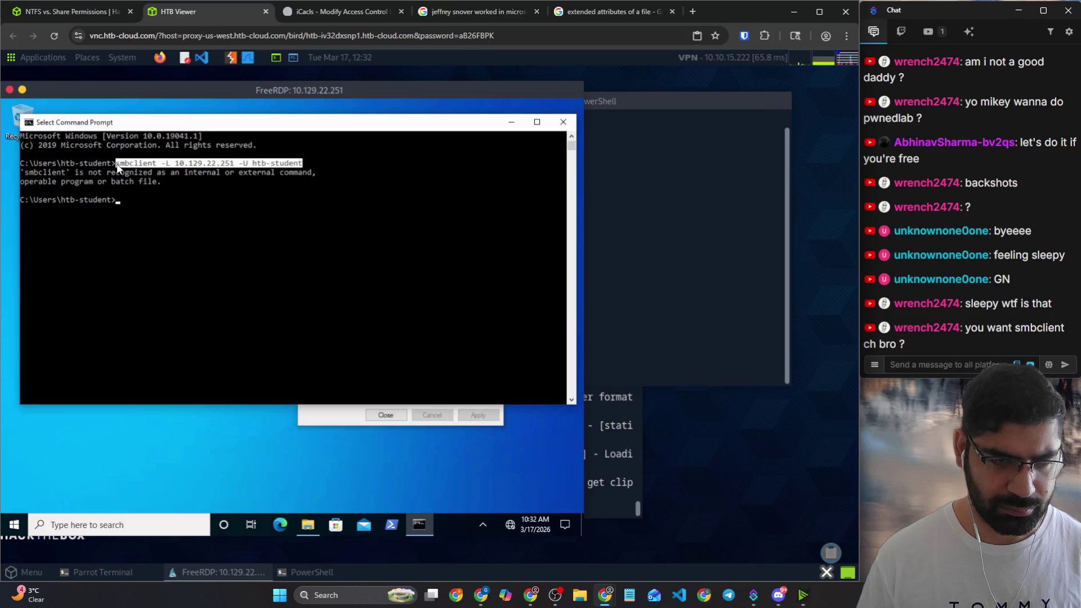
key(ctrl+c)
click(592, 232)
right_click(592, 232)
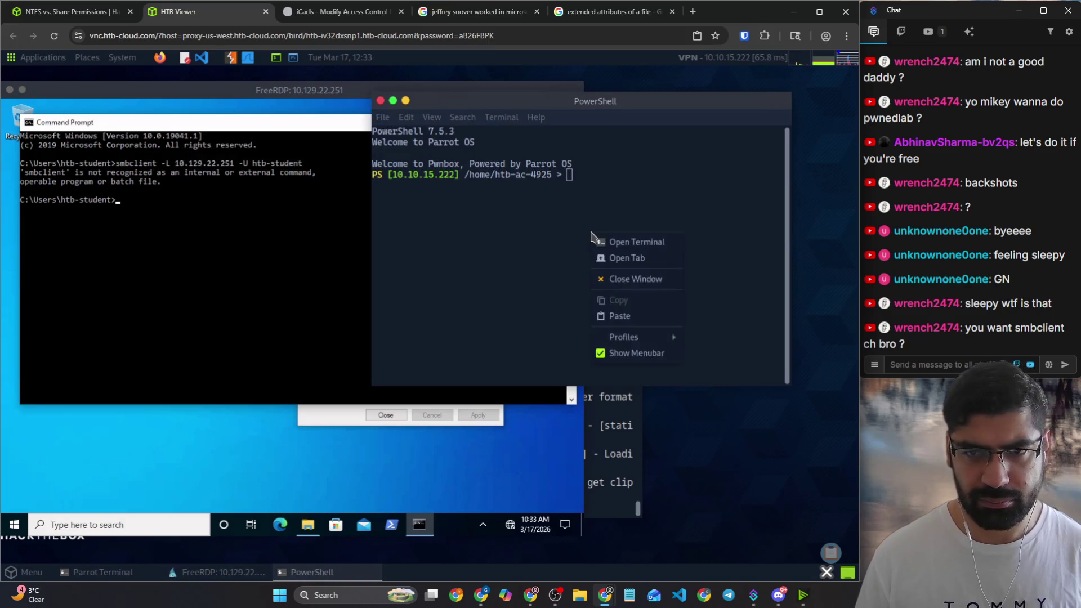
click(637, 312)
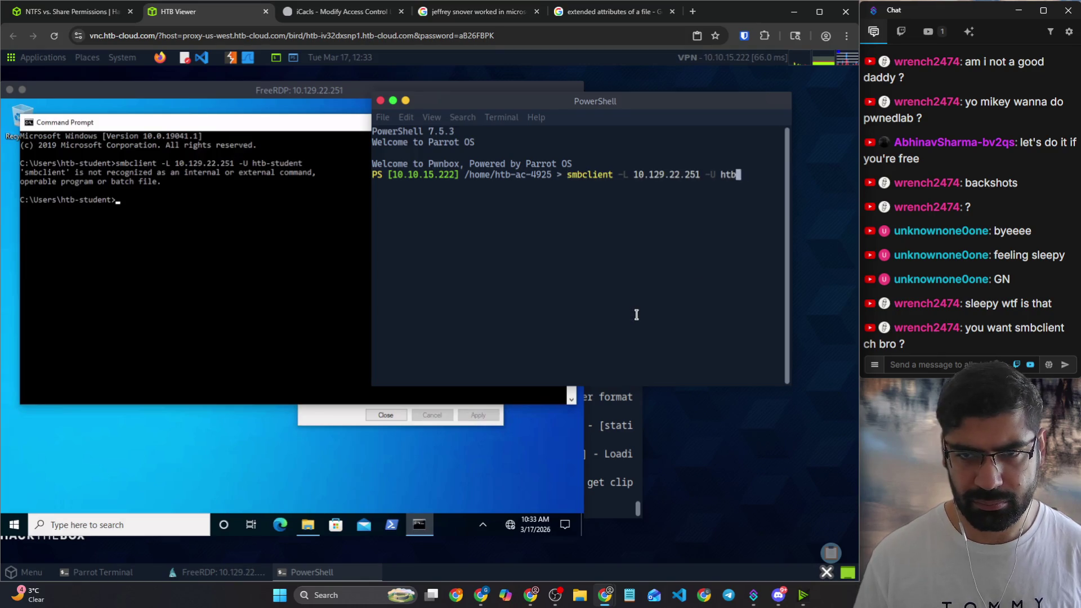
key(Return)
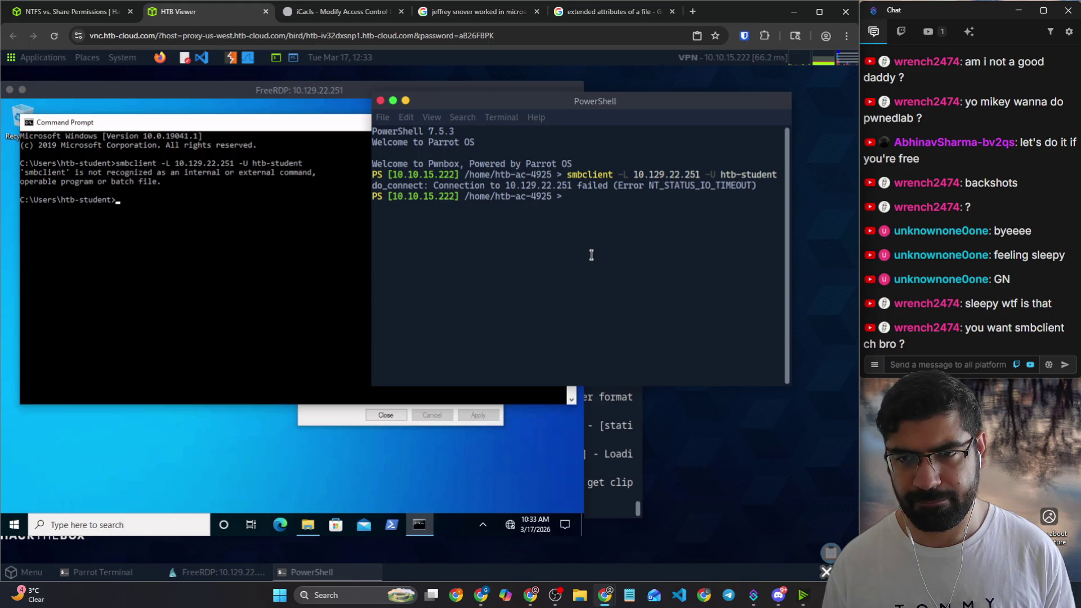
click(394, 525)
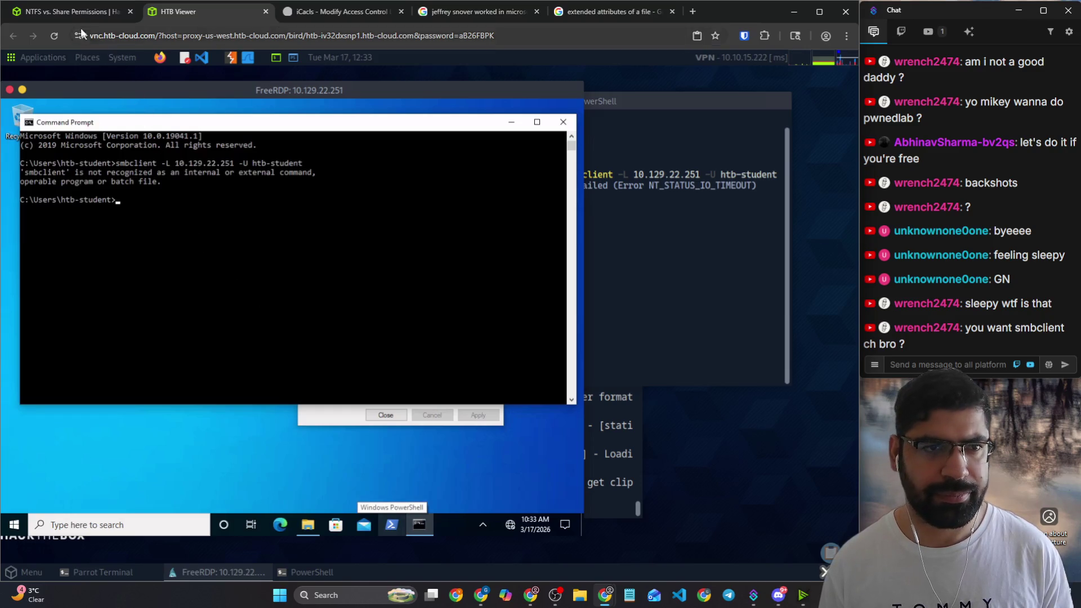
Step: Rearrange the WS01 PowerShell, Command Prompt and Parrot terminal windows, then return to the smbclient listing example
click(73, 14)
scroll(399, 301, up, 2)
scroll(399, 301, down, 3)
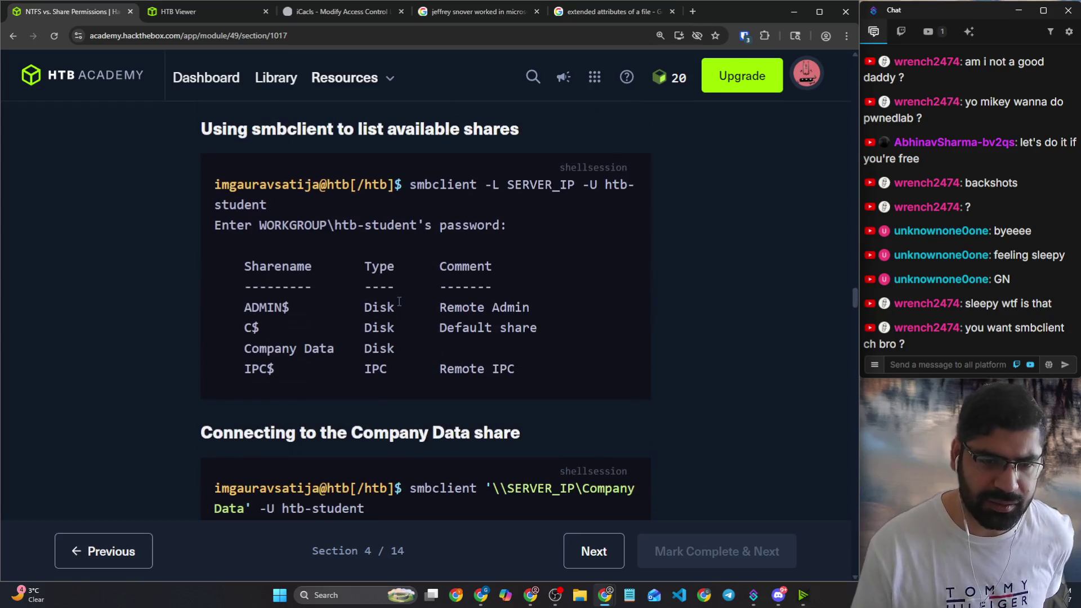
scroll(390, 236, down, 1)
scroll(389, 236, down, 2)
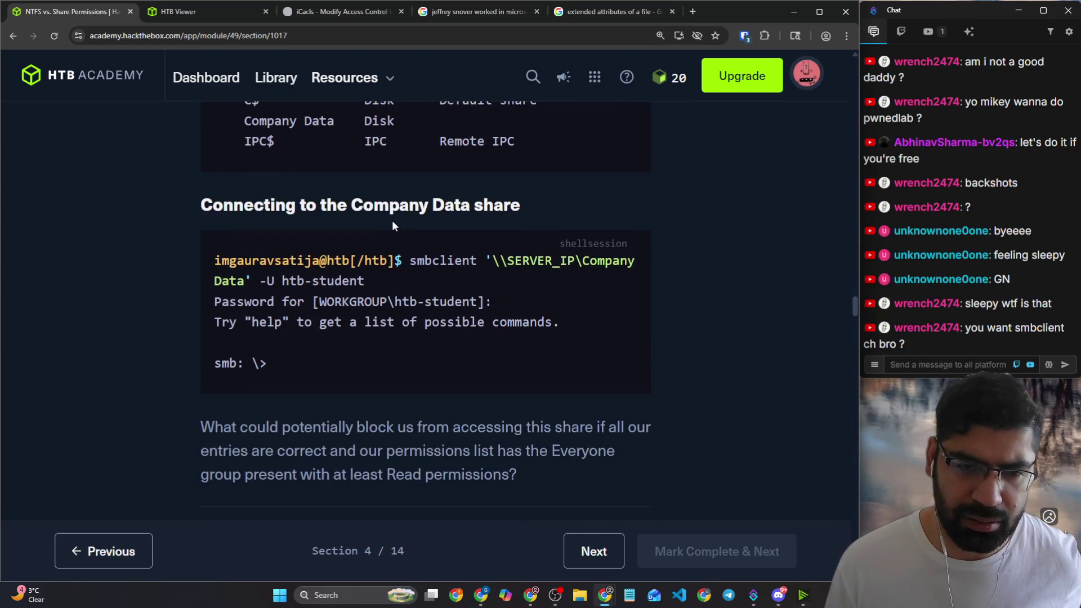
scroll(394, 219, up, 3)
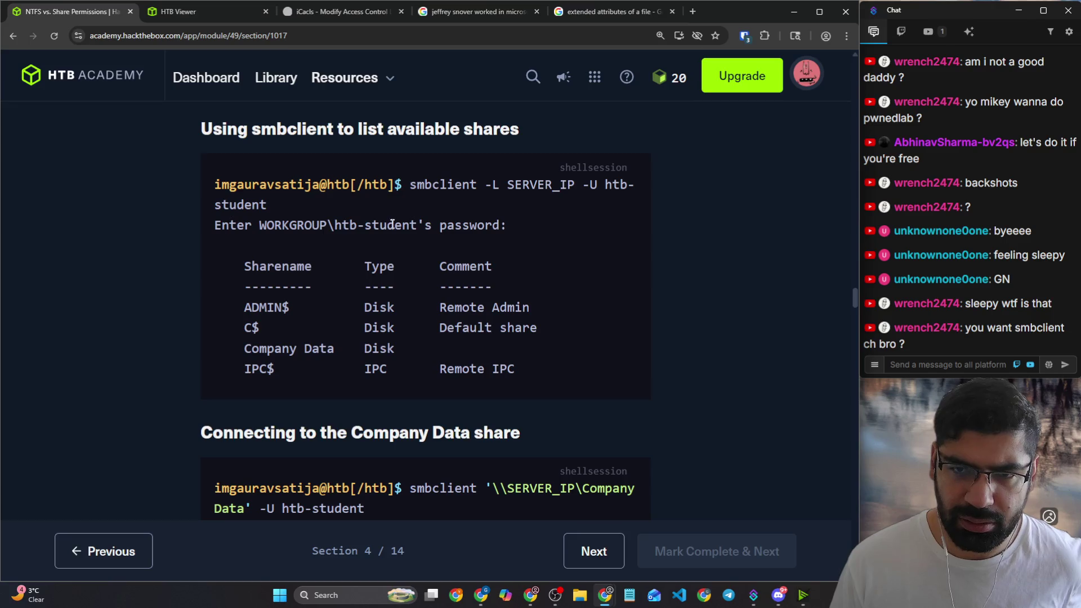
scroll(361, 264, up, 2)
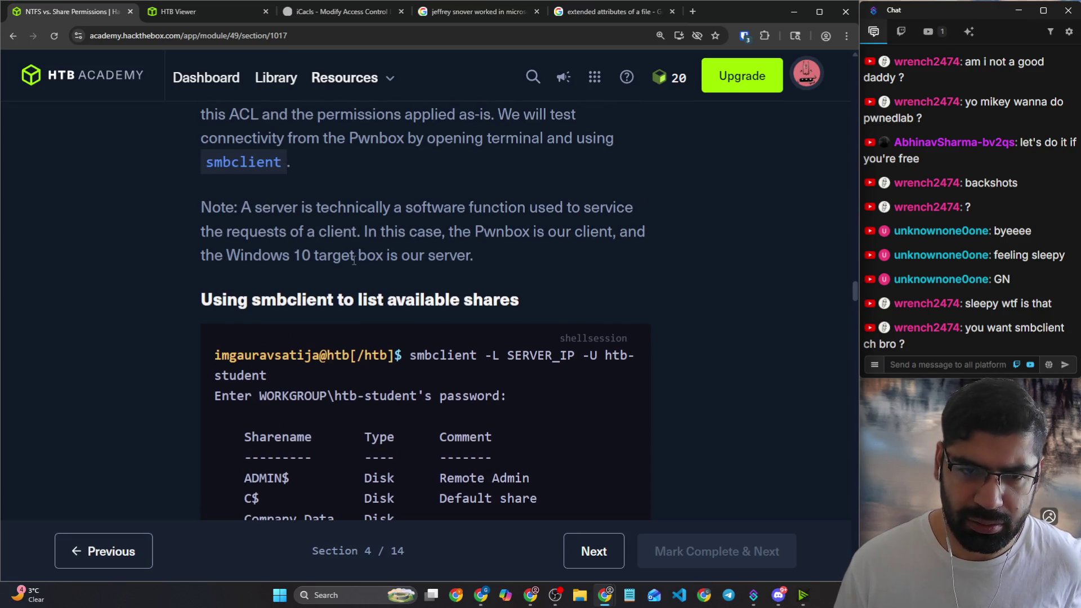
click(190, 12)
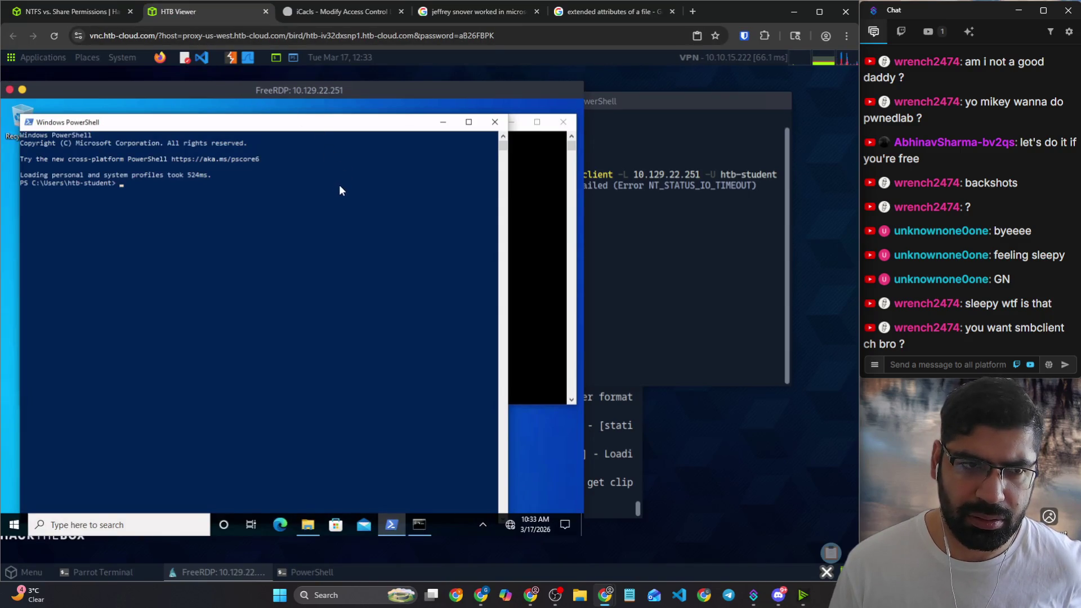
drag(333, 135, 452, 150)
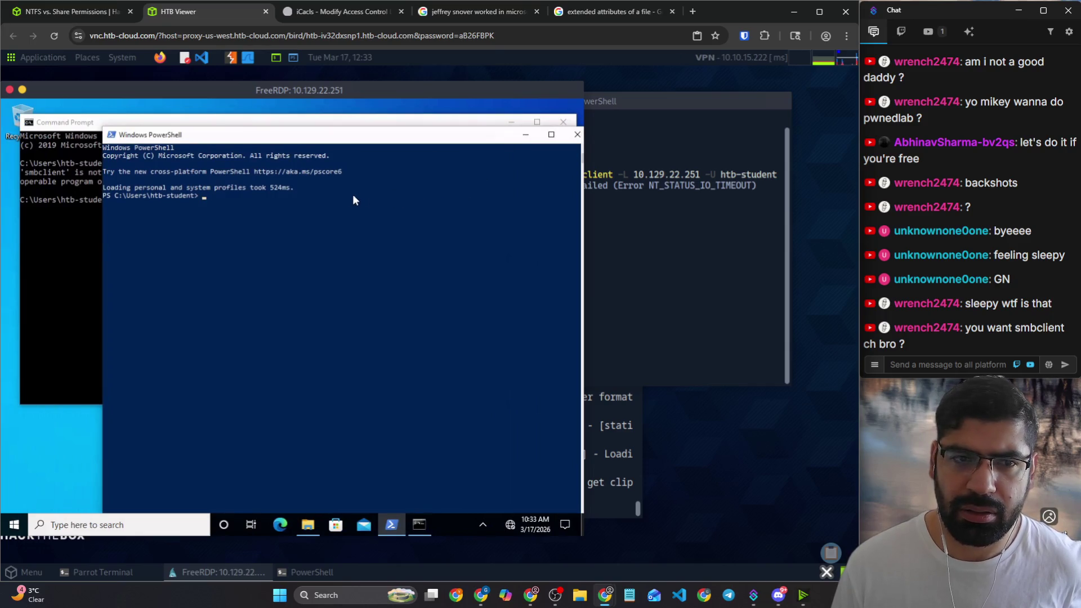
click(34, 257)
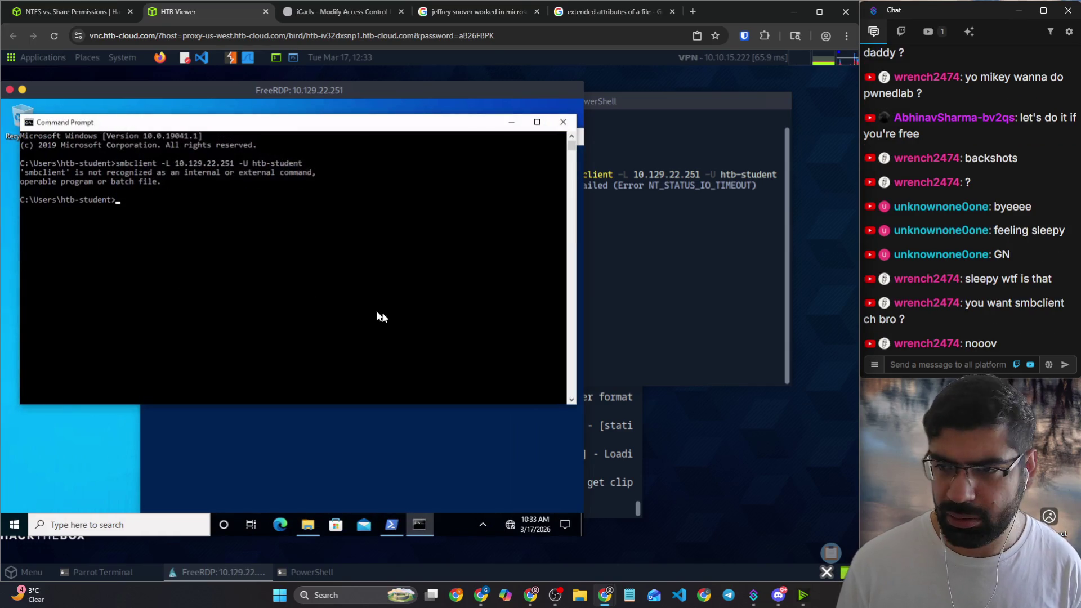
click(646, 317)
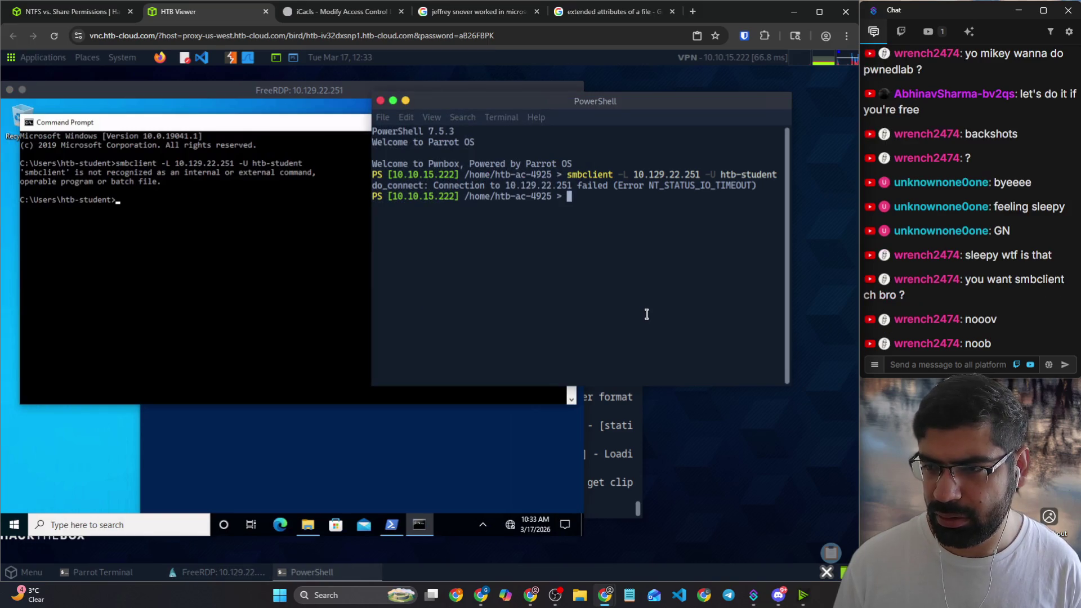
click(228, 283)
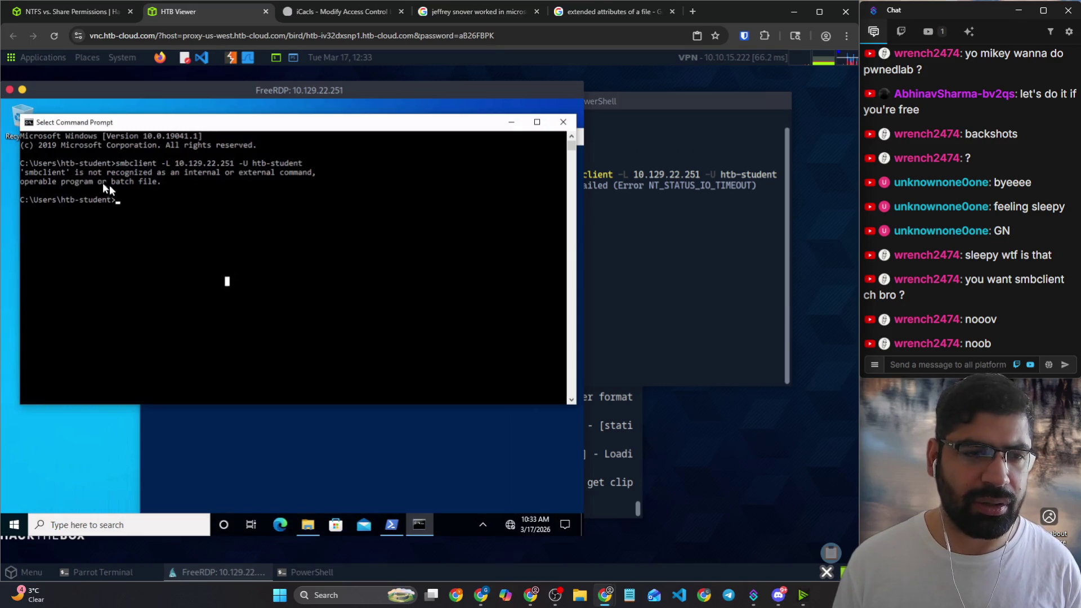
click(72, 12)
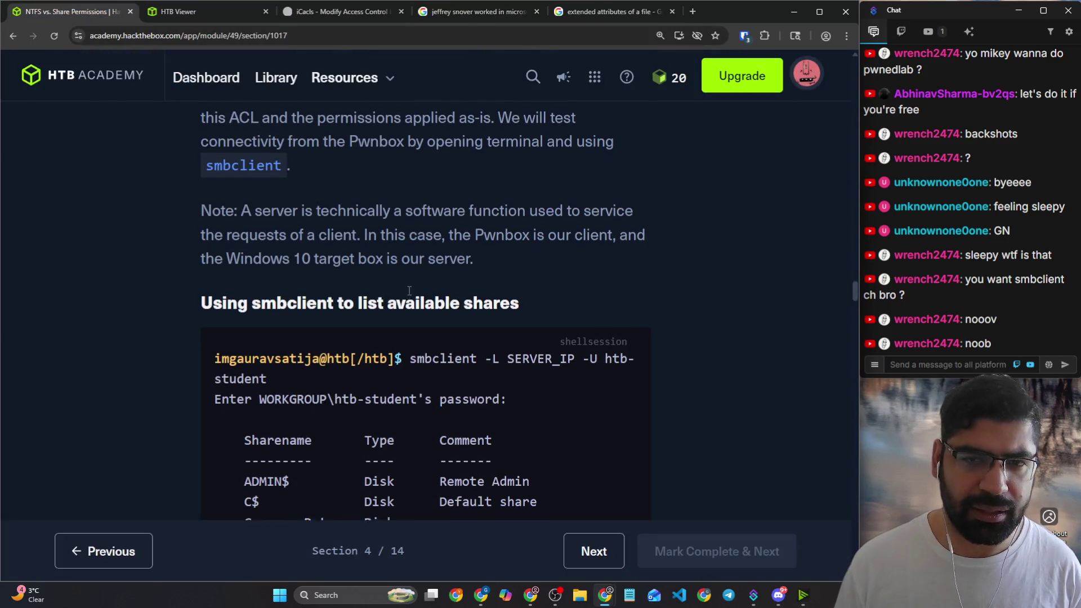
scroll(422, 321, up, 5)
scroll(395, 287, down, 2)
scroll(395, 287, down, 2)
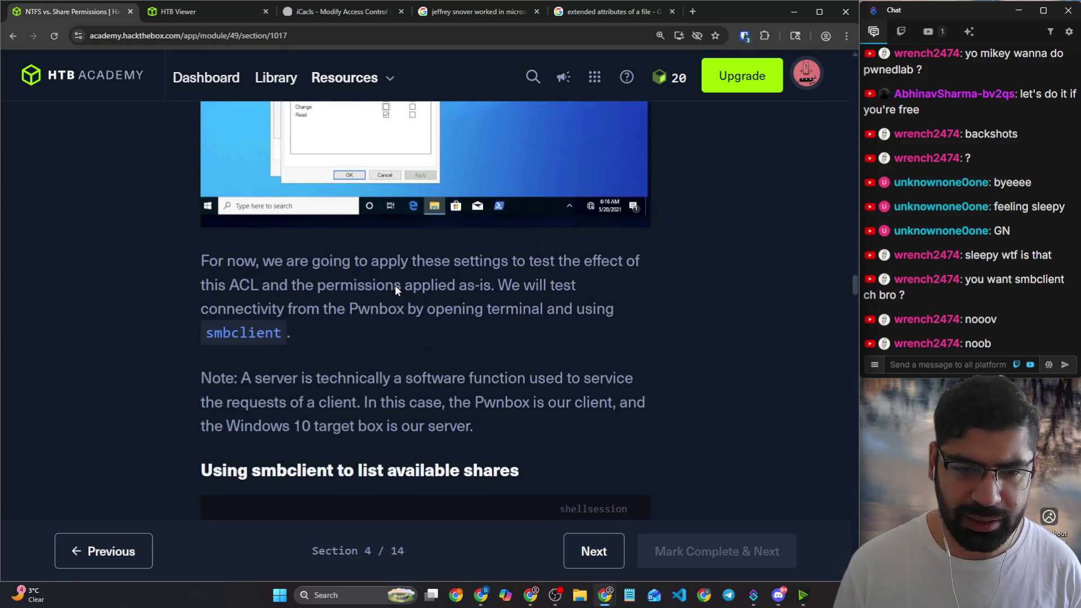
scroll(396, 286, down, 2)
scroll(395, 287, down, 2)
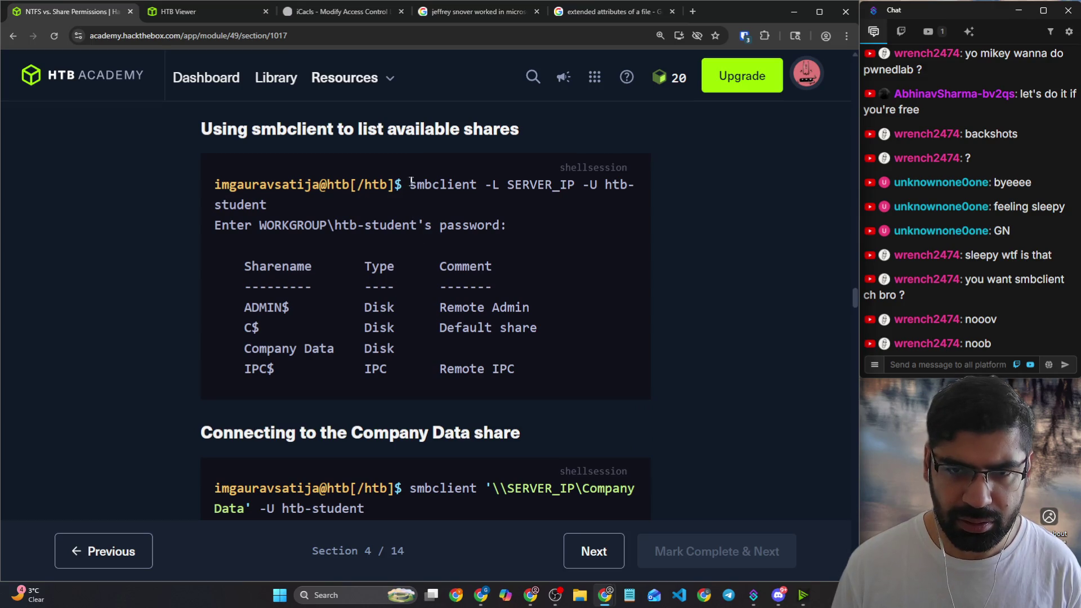
Step: Reread the smbclient command and the Pwnbox connectivity-testing paragraph, then switch to the Pwnbox desktop
drag(411, 183, 482, 183)
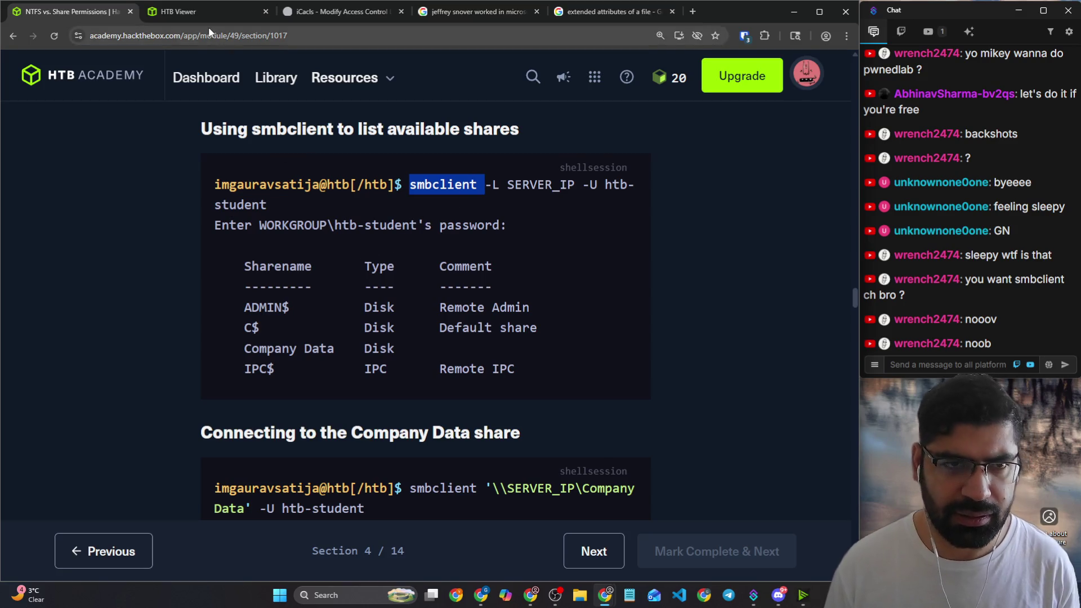
scroll(386, 297, up, 1)
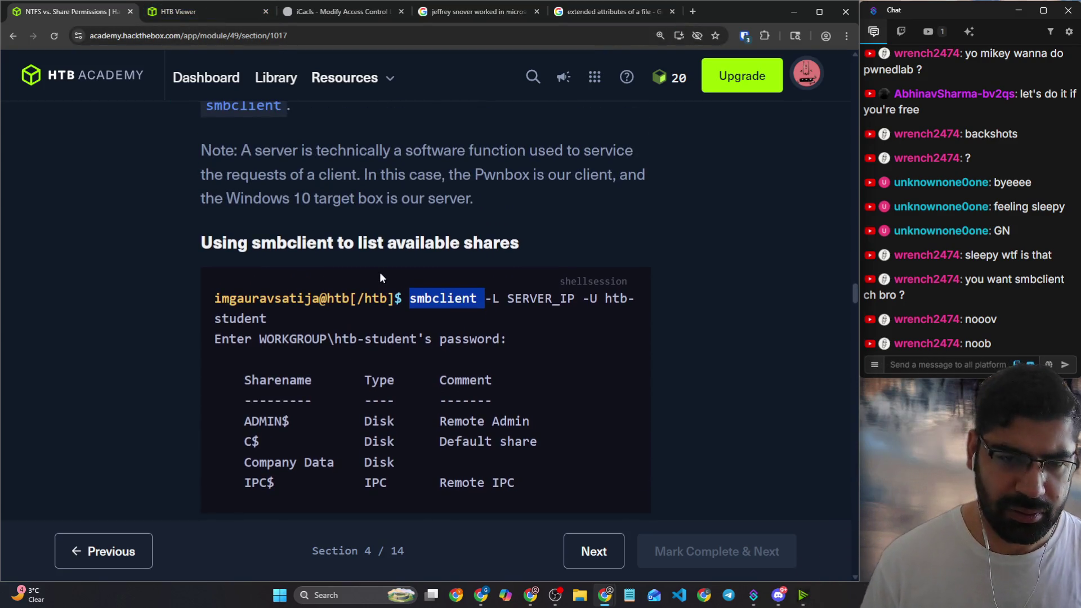
scroll(363, 263, up, 1)
scroll(344, 263, up, 1)
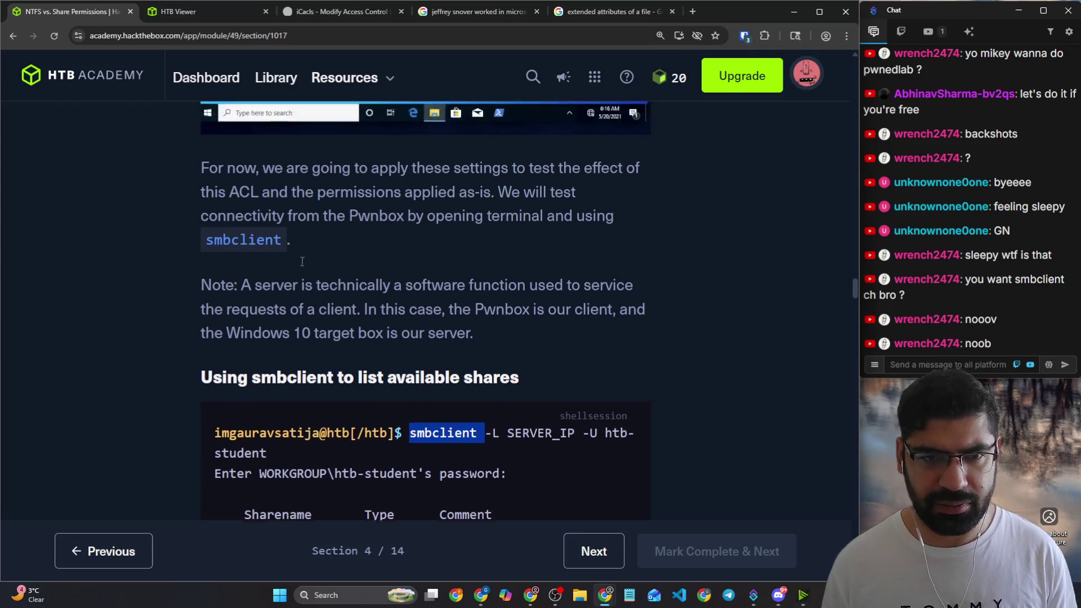
drag(256, 260, 639, 260)
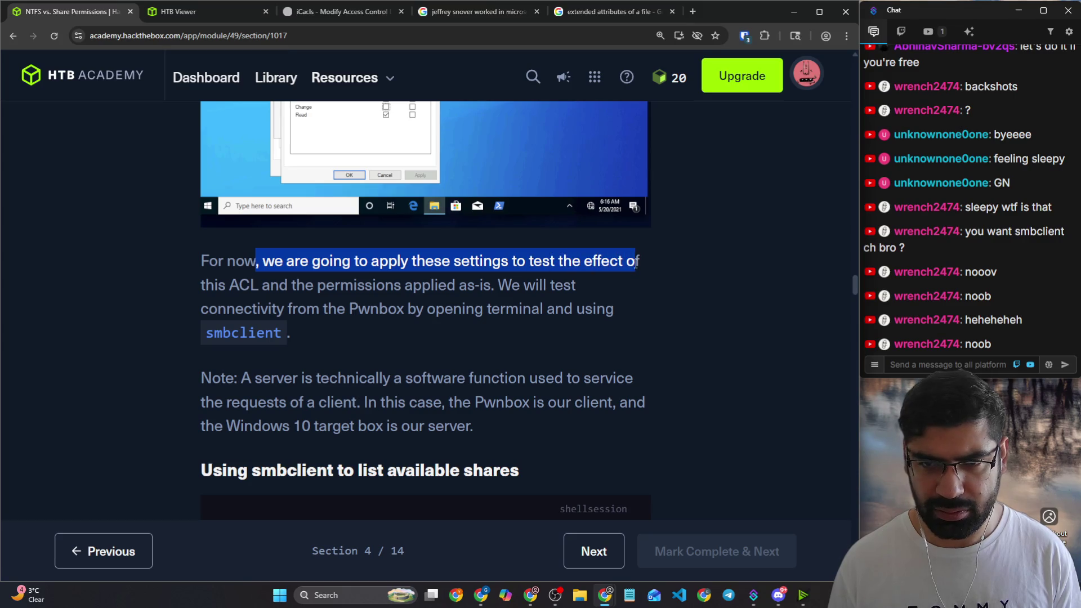
drag(349, 286, 576, 285)
click(457, 310)
drag(294, 309, 610, 309)
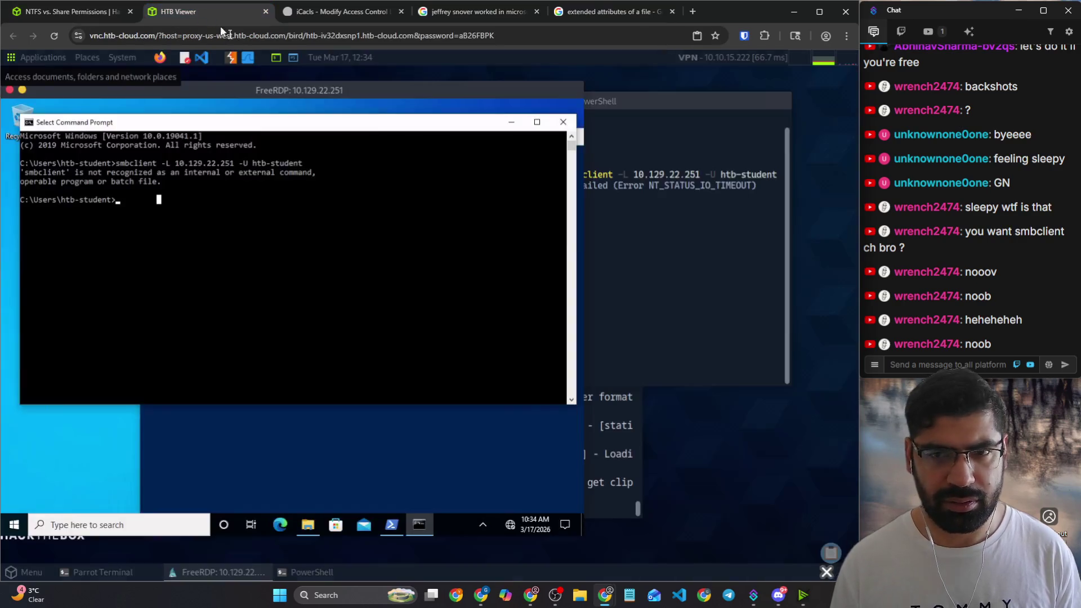
click(181, 11)
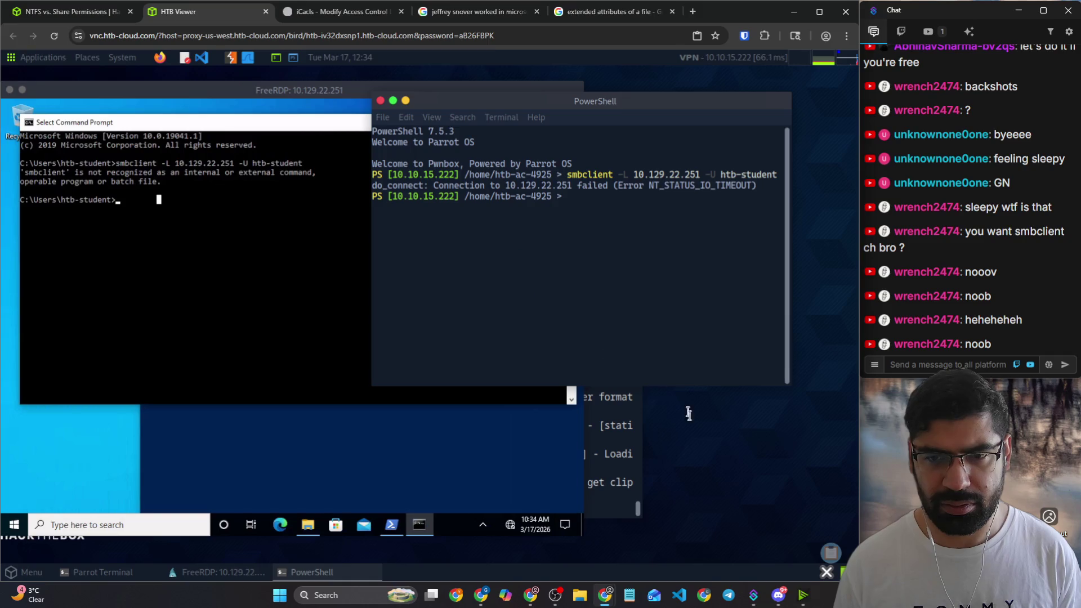
Step: Start a new Parrot Terminal and run bare smbclient to show its usage options
click(634, 456)
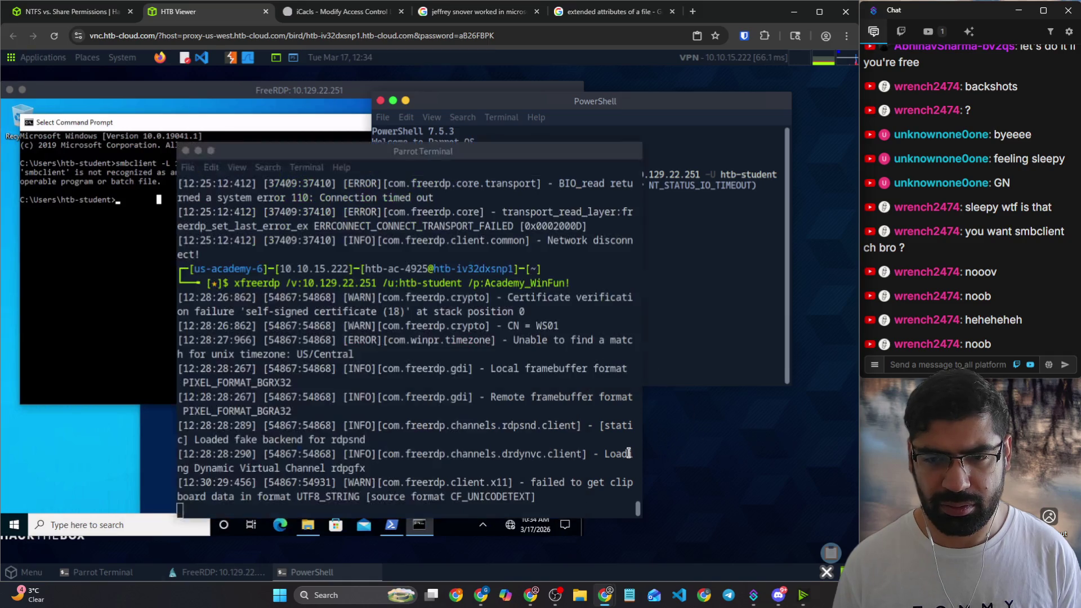
click(287, 76)
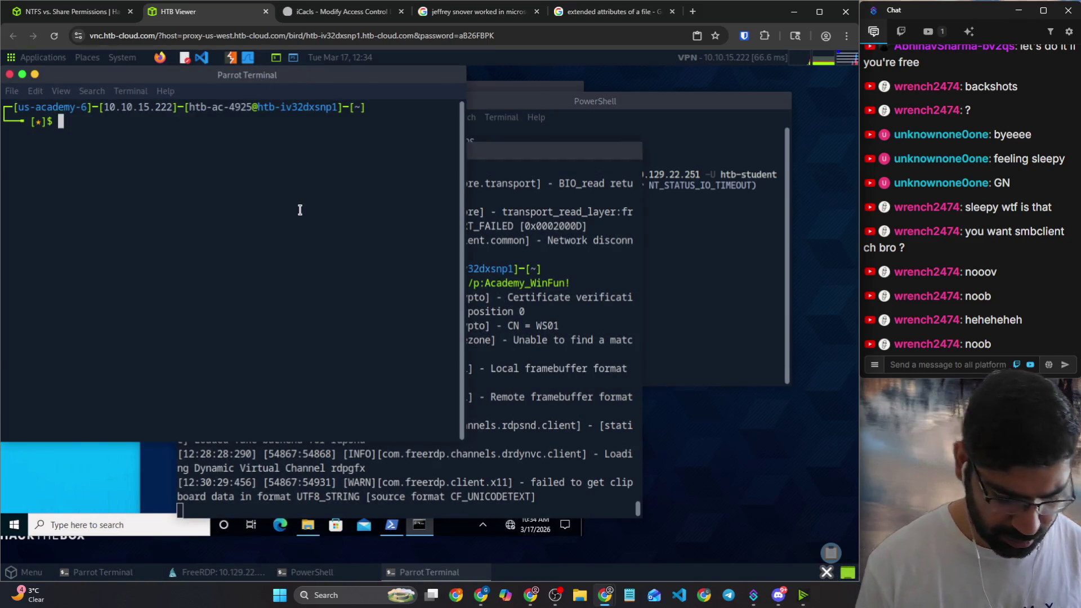
text(smbclient)
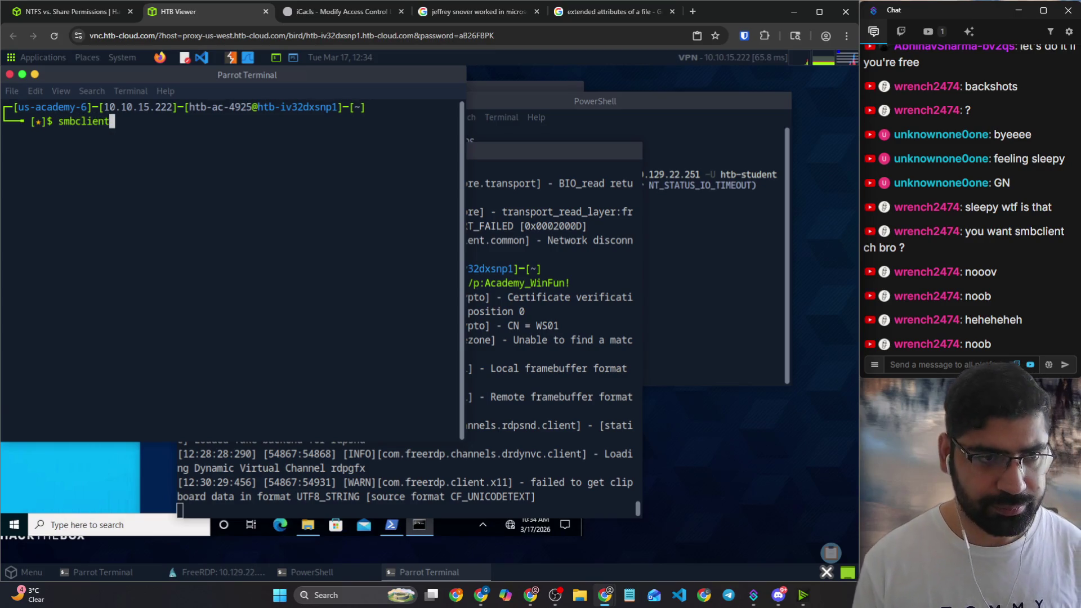
key(Return)
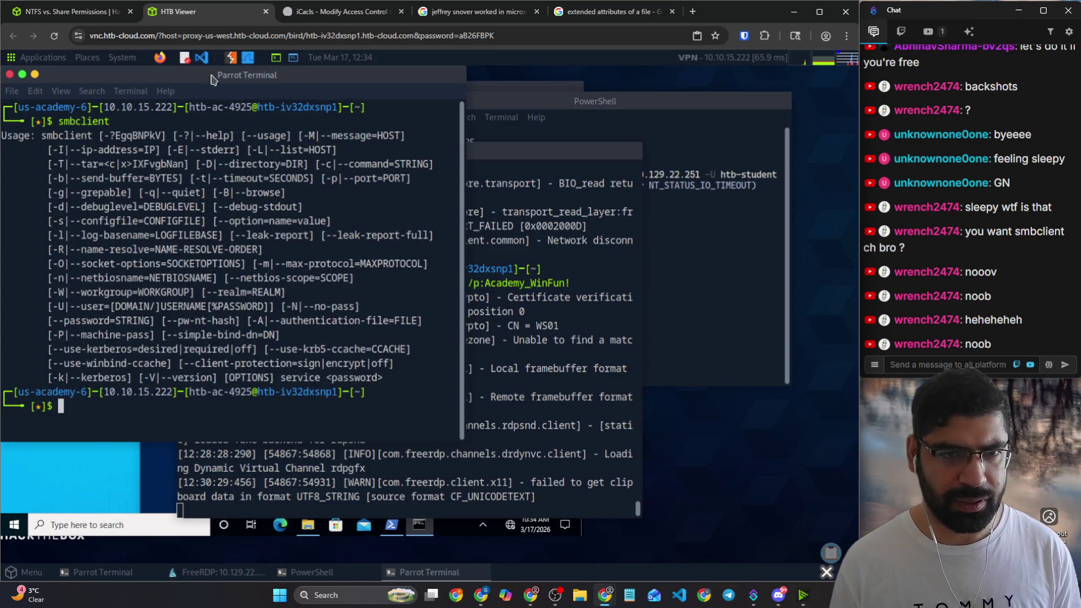
drag(213, 79, 604, 115)
Step: Run 'smbclient -L 10.129.22.251 -U htb-student', see it time out, and return to the connectivity paragraph
right_click(537, 282)
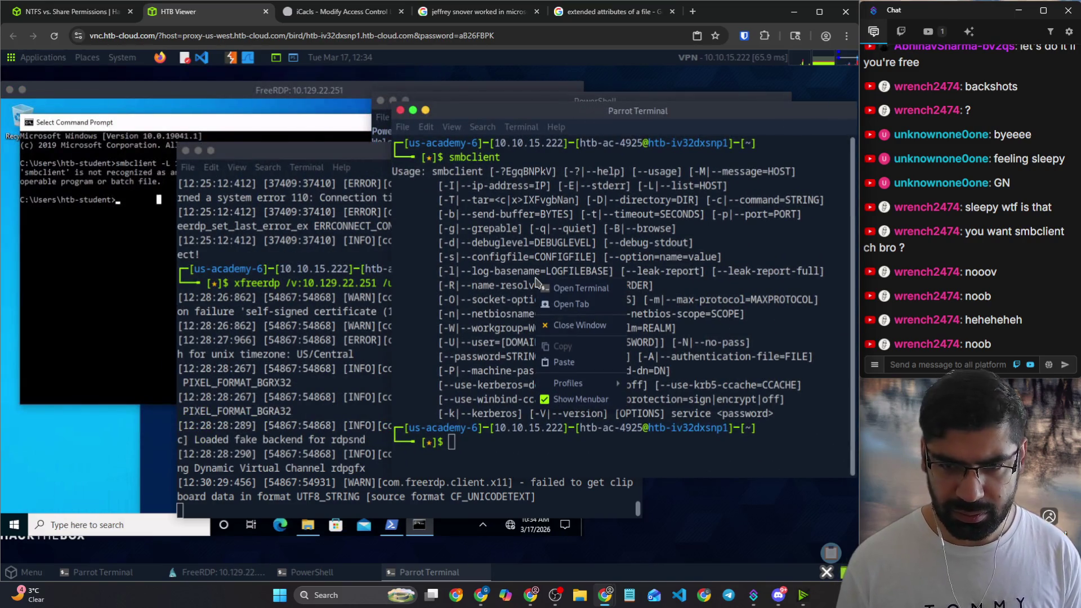
click(559, 361)
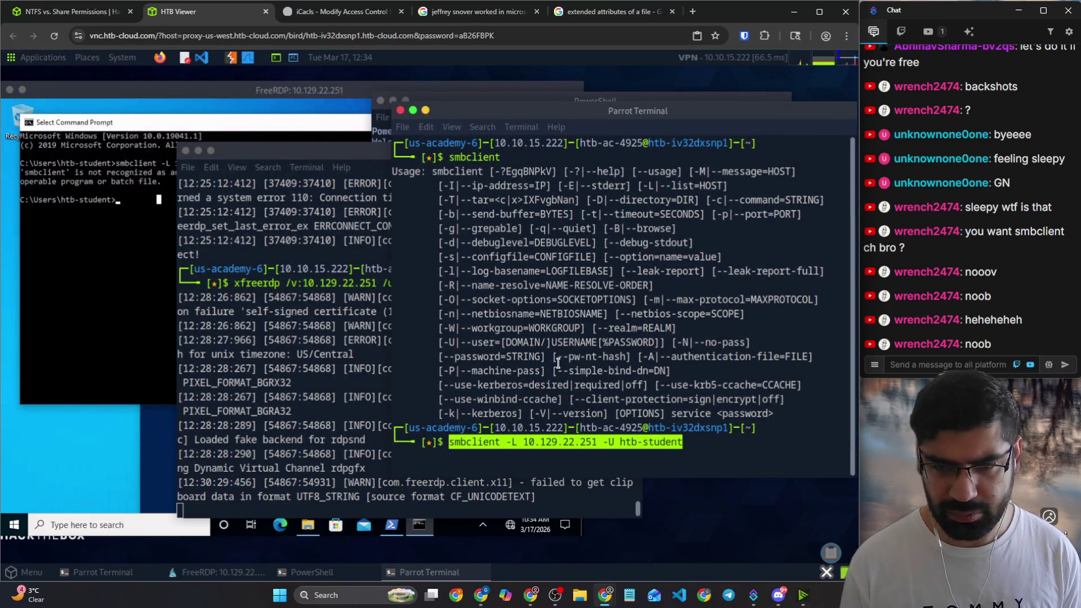
key(Return)
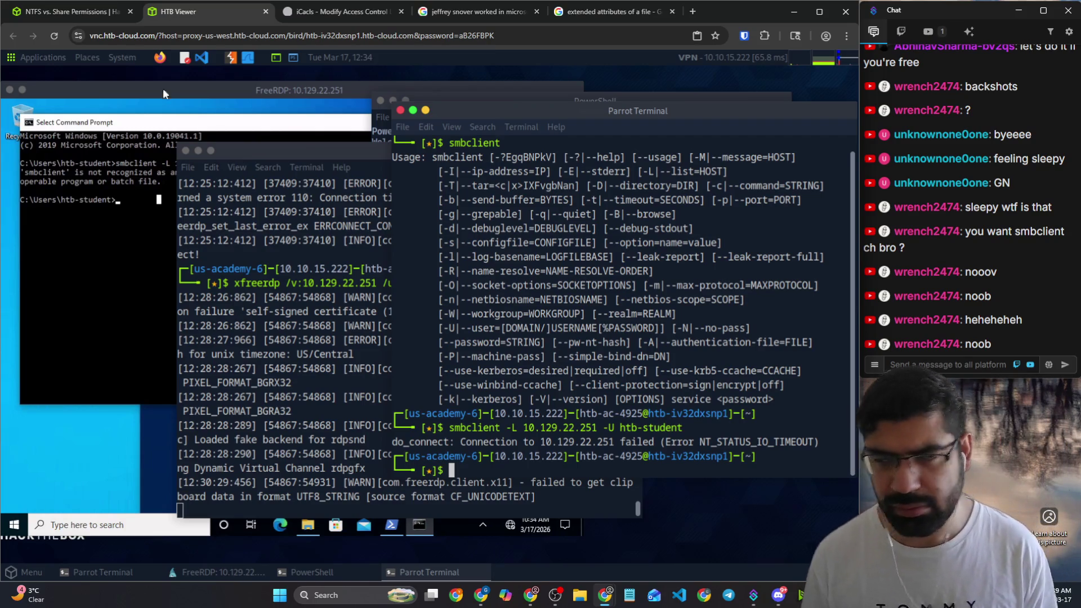
click(59, 11)
drag(379, 309, 638, 308)
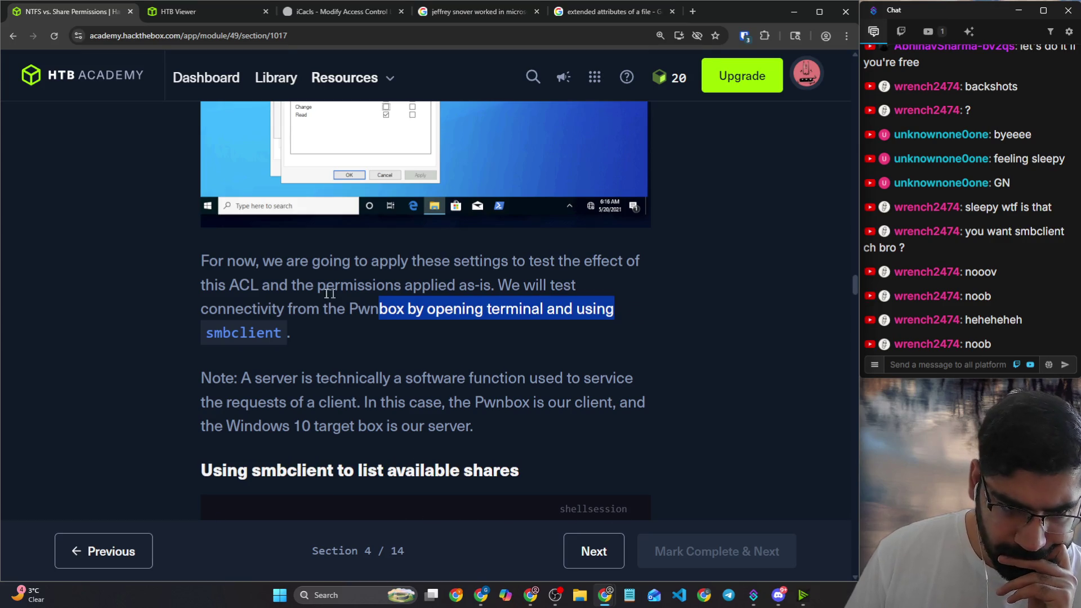
scroll(322, 290, down, 1)
drag(262, 265, 440, 287)
scroll(436, 284, down, 1)
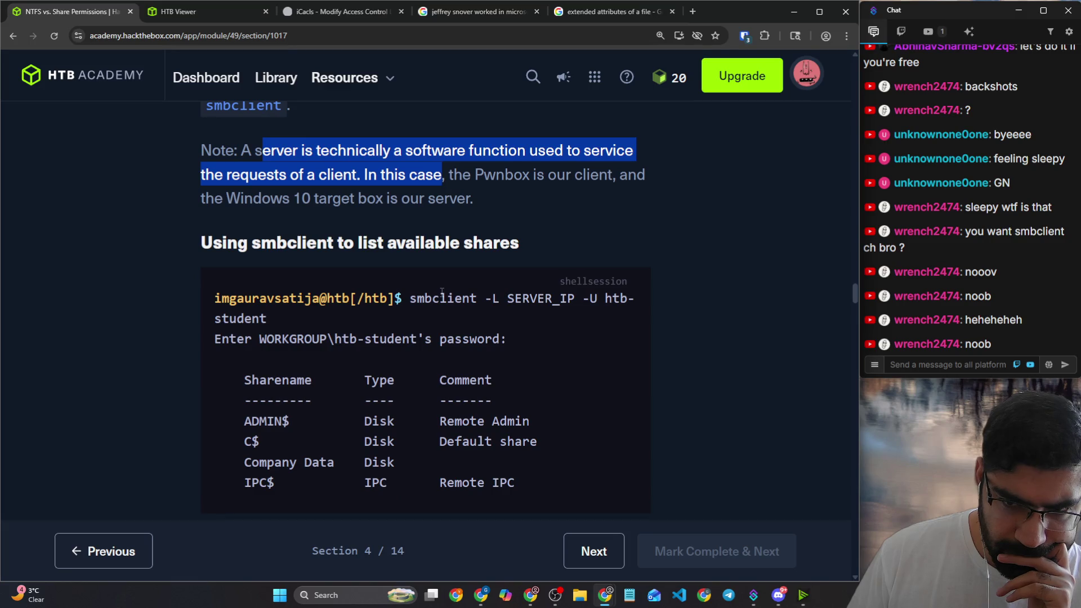
scroll(441, 293, down, 2)
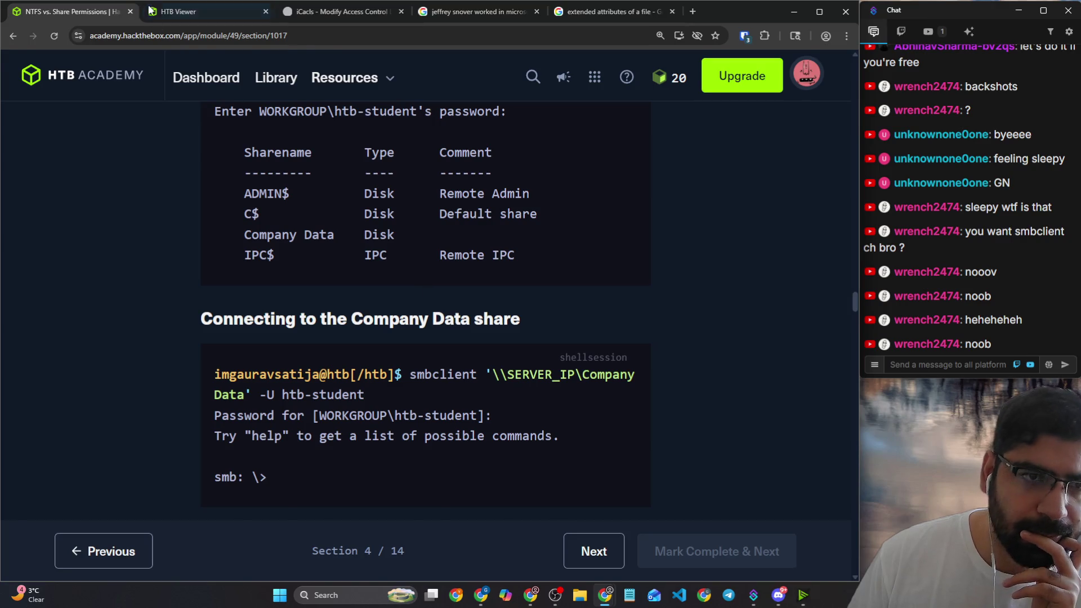
Step: Check the Windows target and Parrot Terminal sessions, then read on to the Windows Defender Firewall section
key(ctrl+Tab)
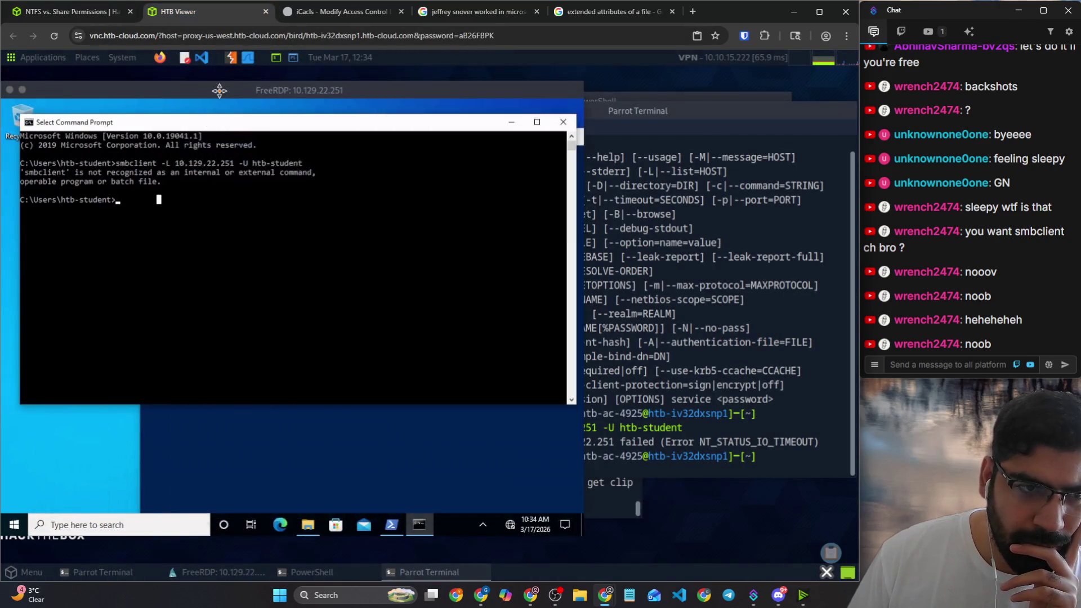
click(220, 114)
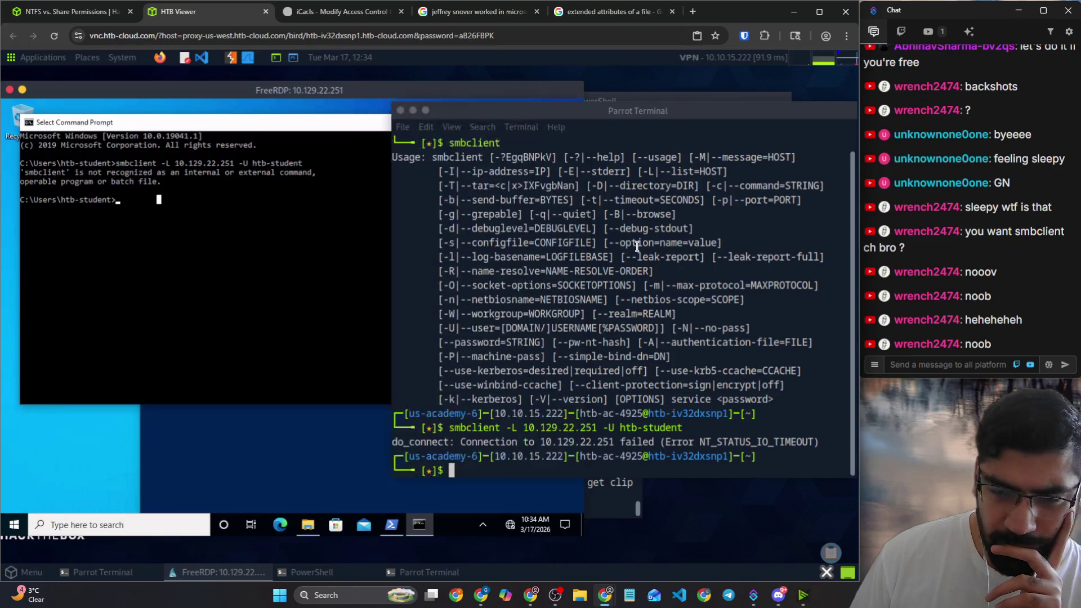
click(638, 246)
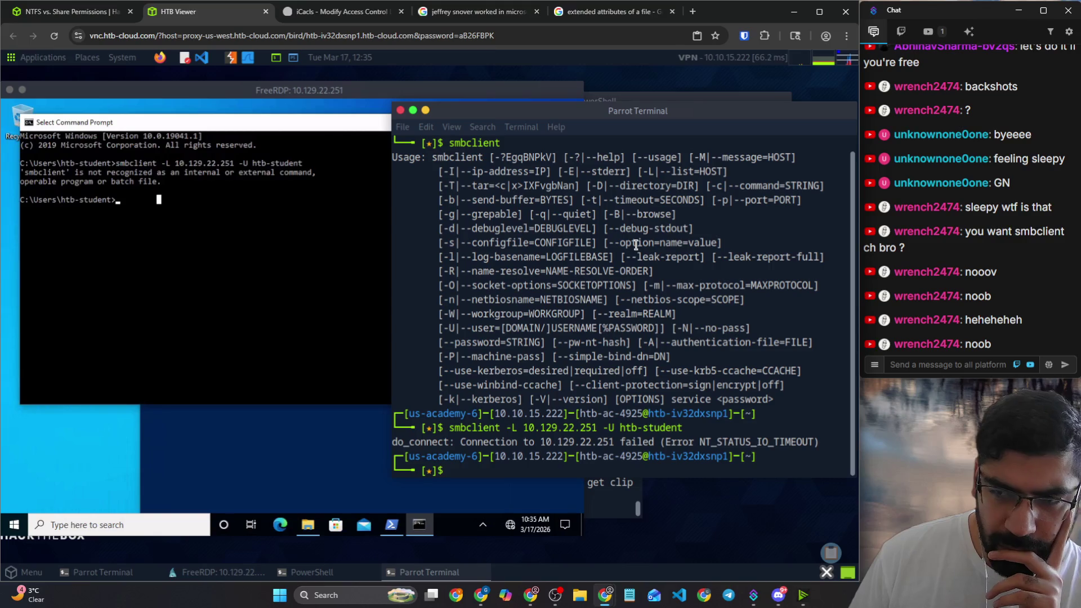
click(85, 11)
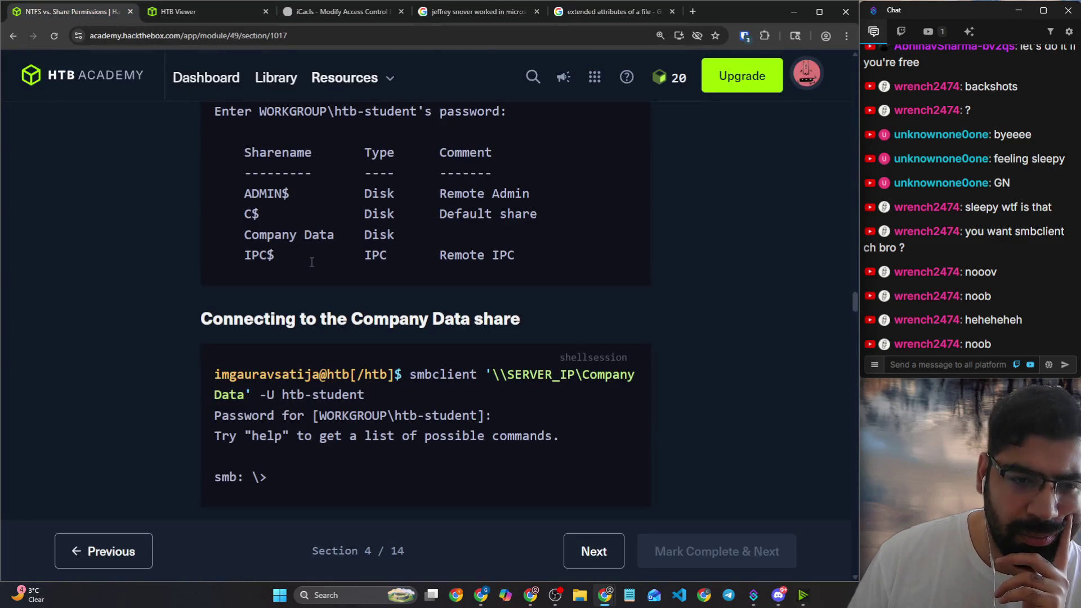
scroll(310, 262, down, 1)
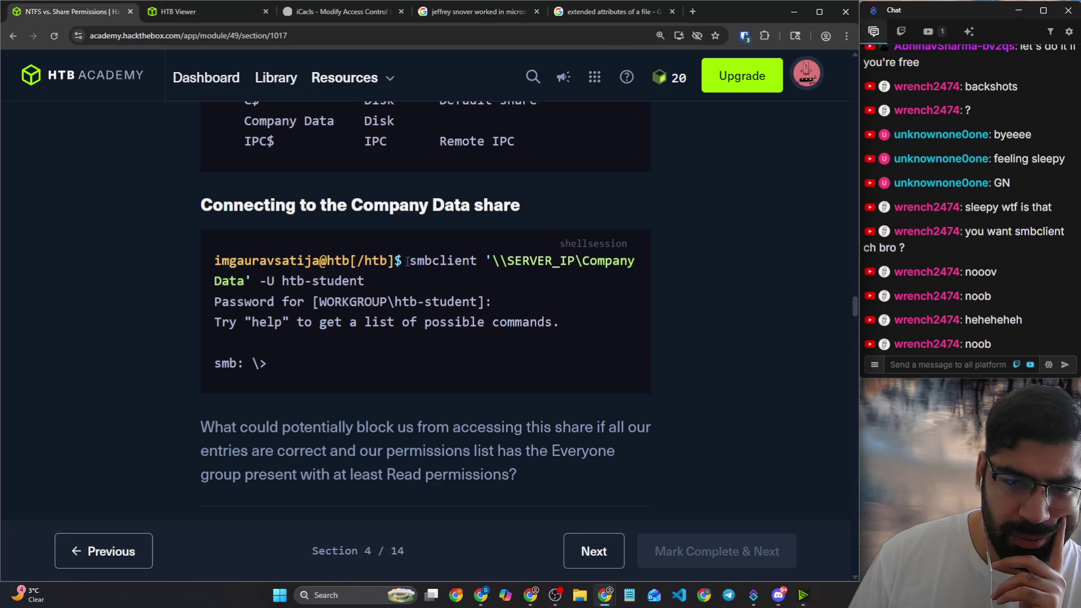
scroll(411, 262, up, 2)
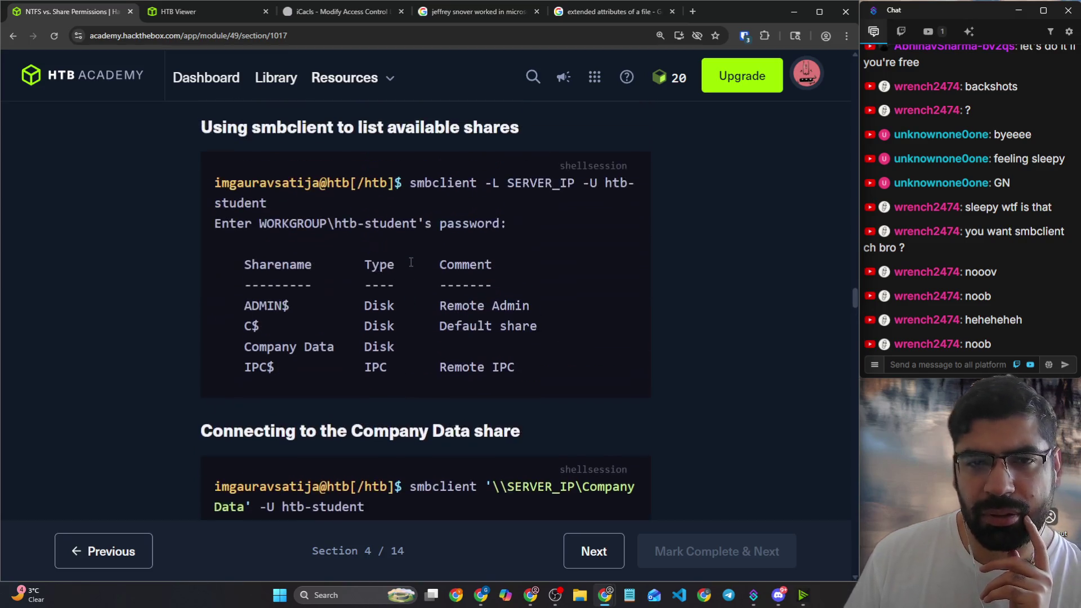
scroll(413, 259, down, 3)
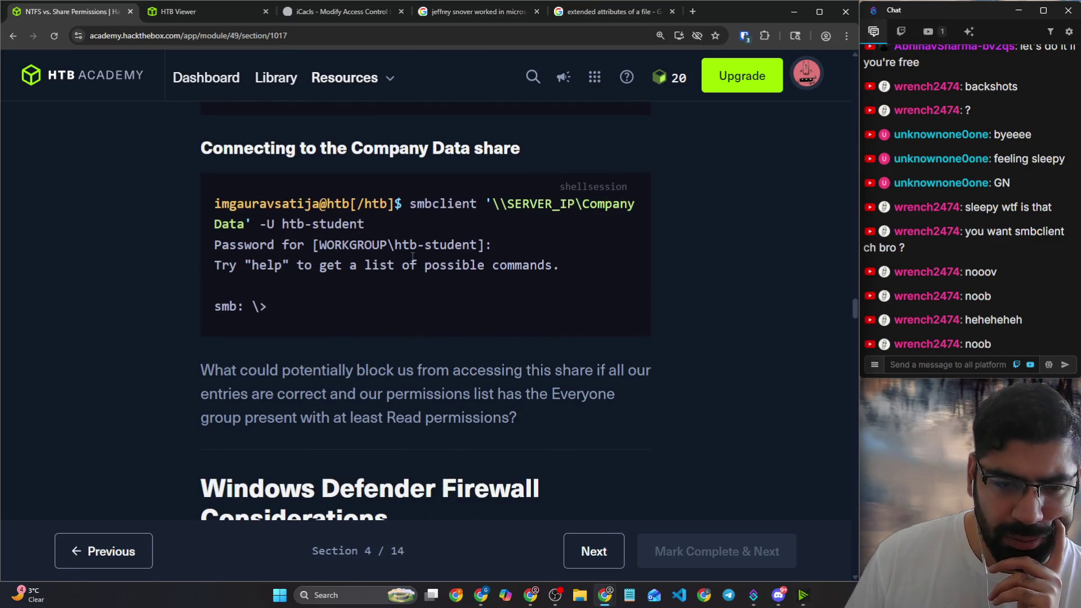
Step: Grant Everyone Full Control in the test folder's Advanced Sharing permissions on WS01
click(236, 17)
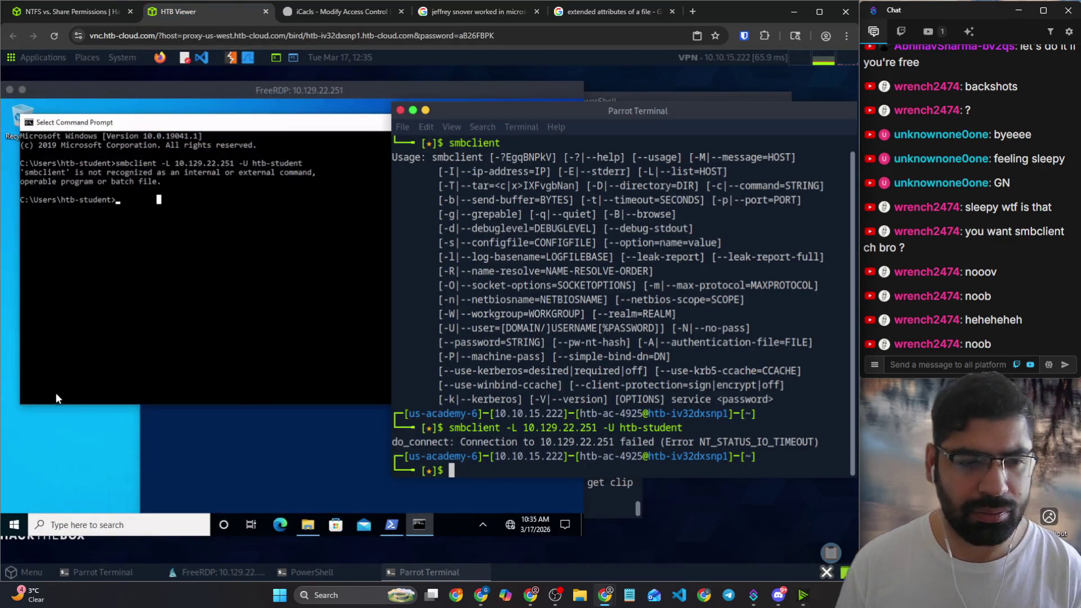
click(55, 393)
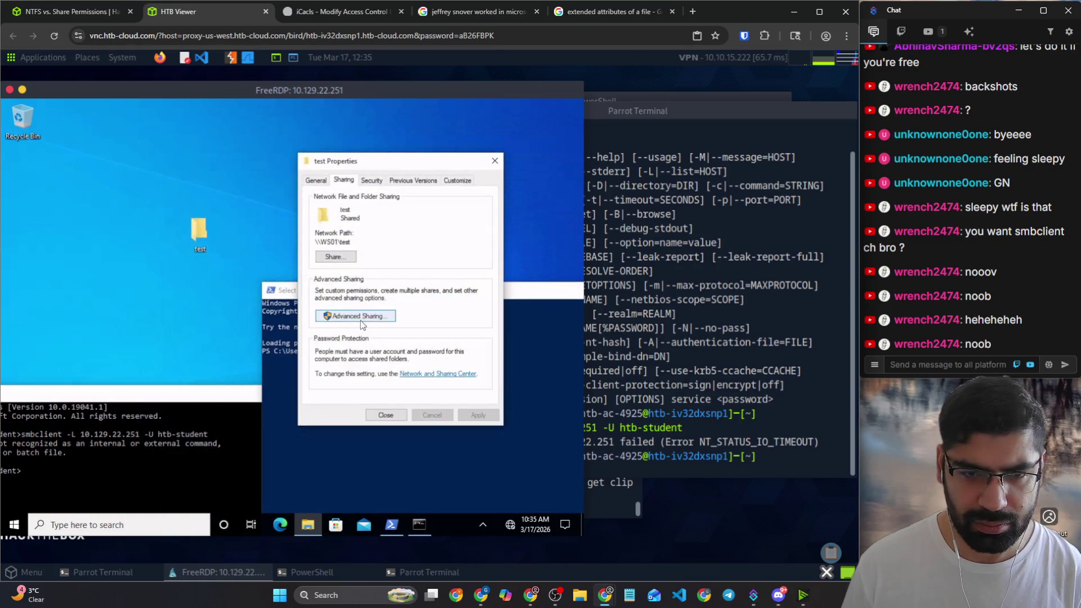
click(360, 318)
click(348, 337)
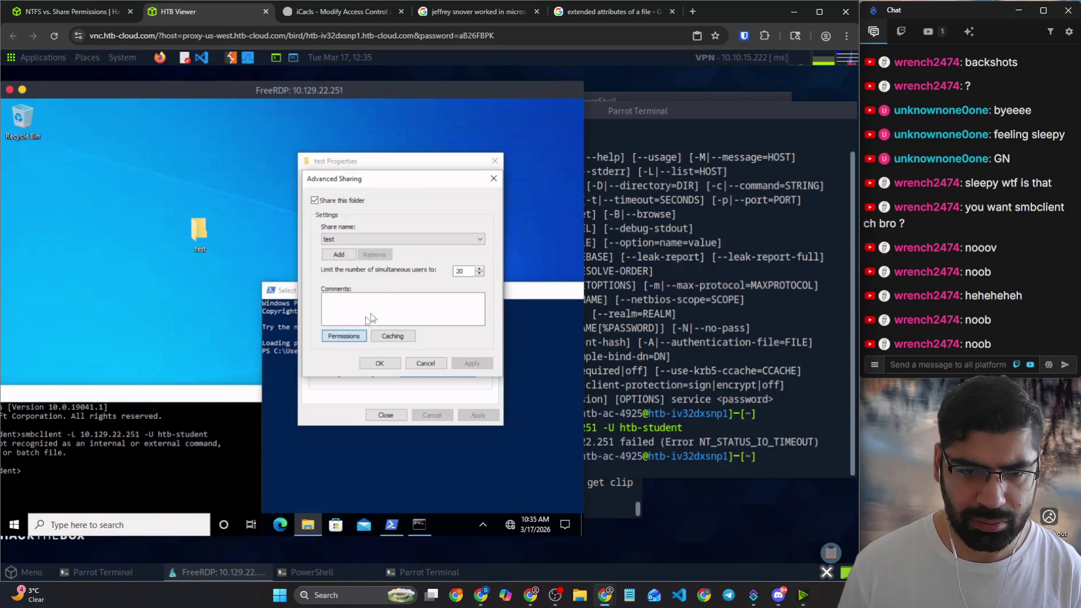
click(339, 336)
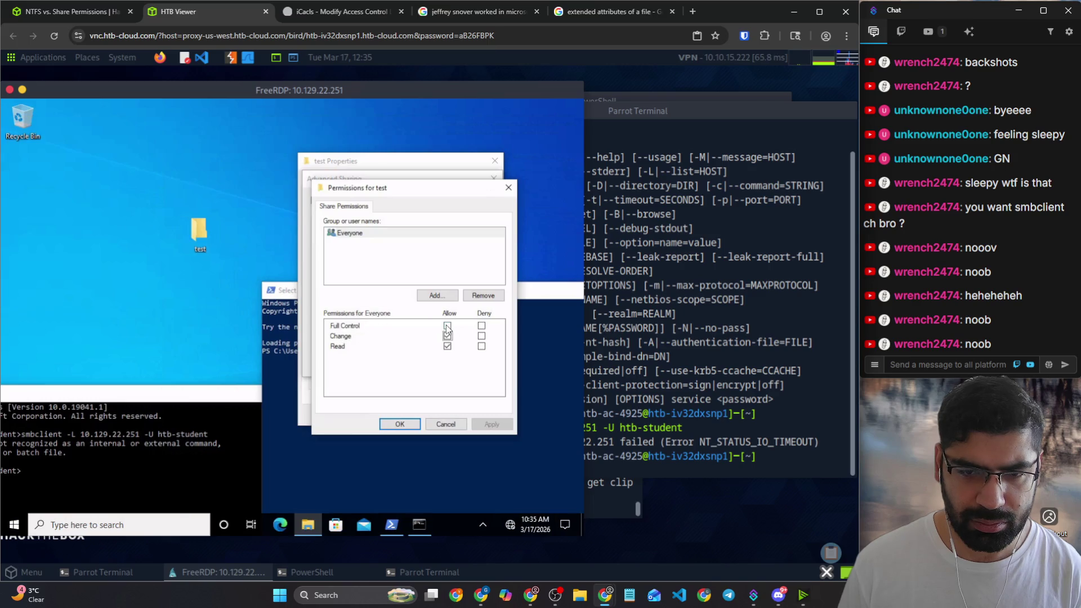
click(448, 326)
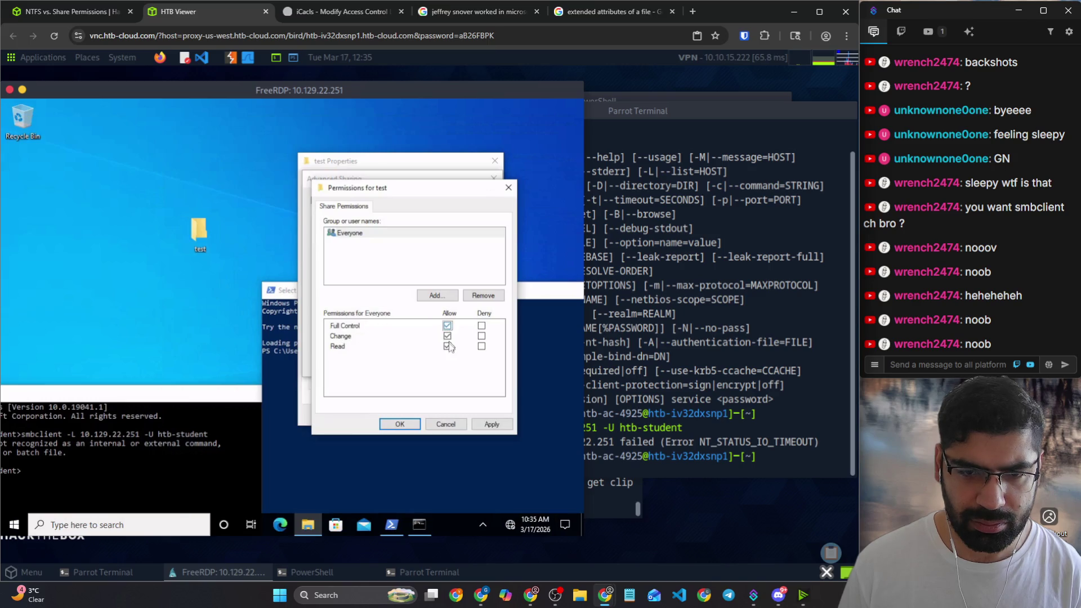
click(400, 425)
Step: Close the test folder's sharing dialogs and recall the smbclient listing command in Parrot Terminal
click(495, 178)
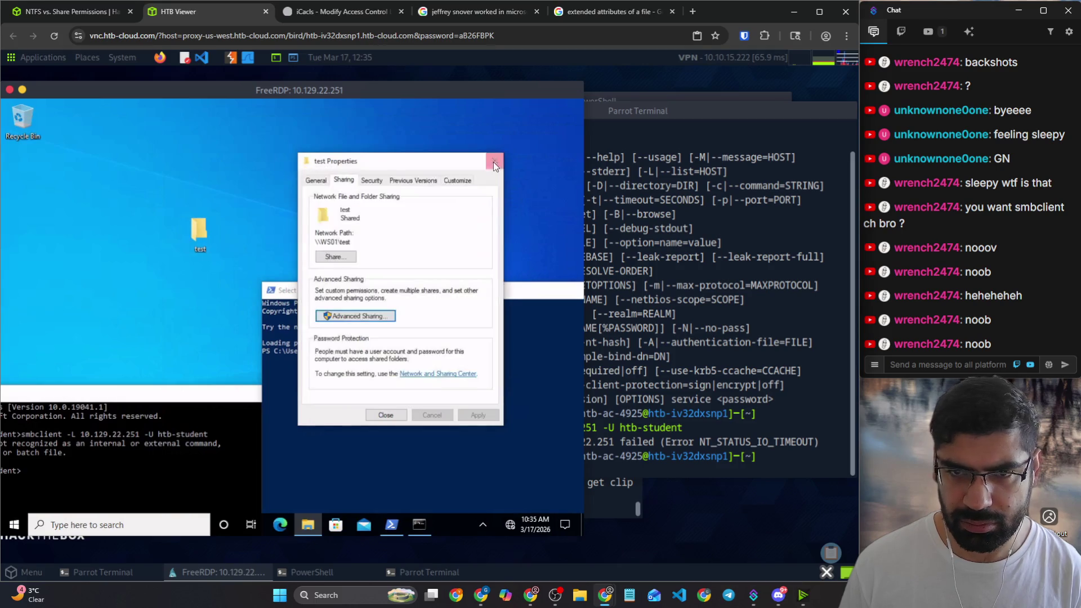
click(677, 253)
key(Up)
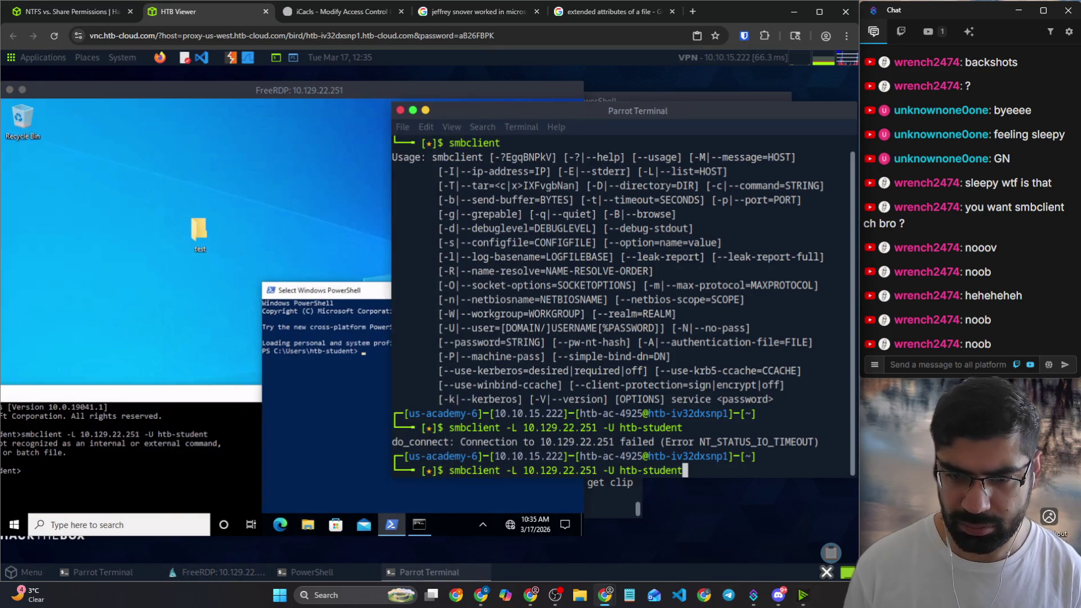
Step: Rerun the smbclient listing, which times out again despite Full Control, and raise the Windows target desktop
key(Return)
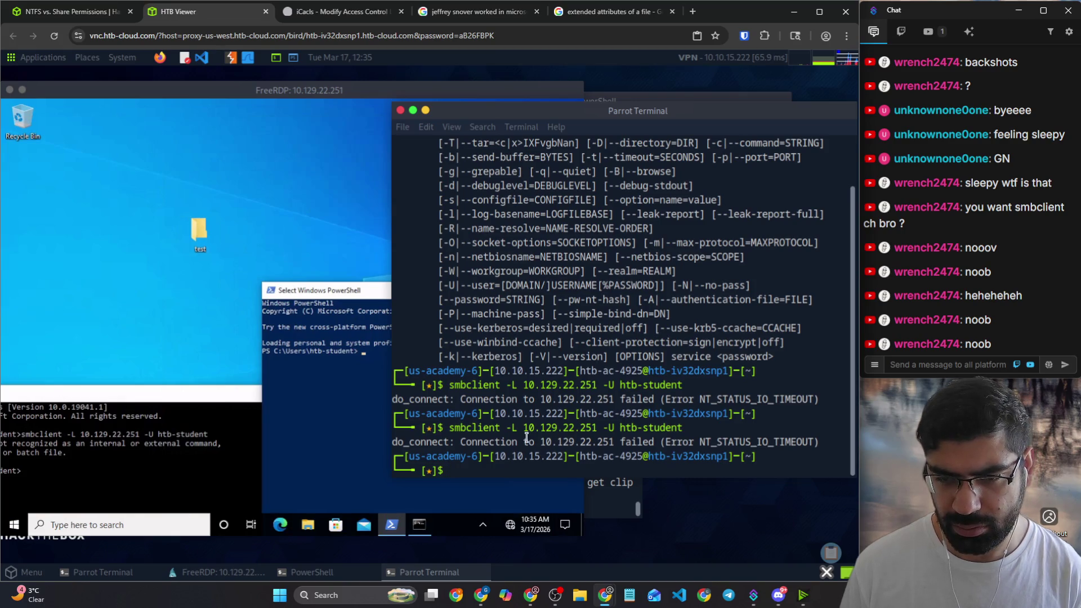
drag(526, 435, 770, 442)
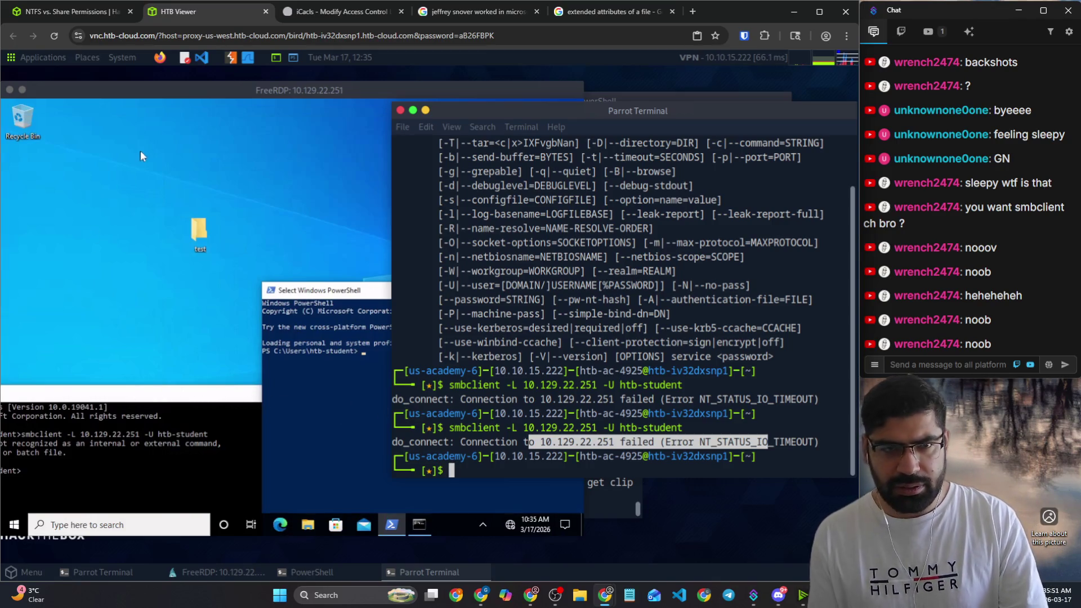
click(541, 291)
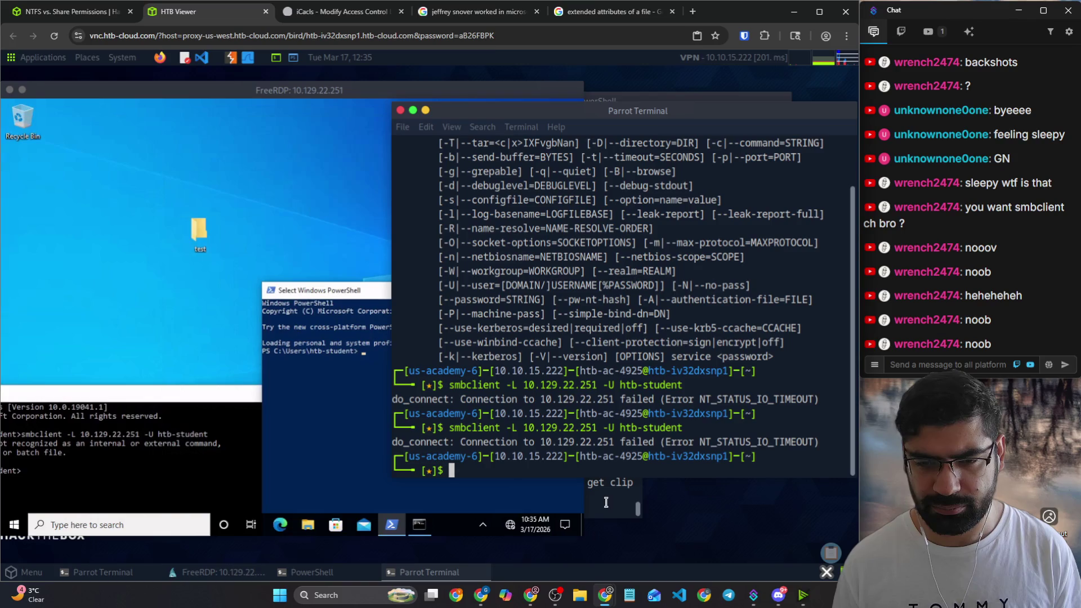
click(336, 400)
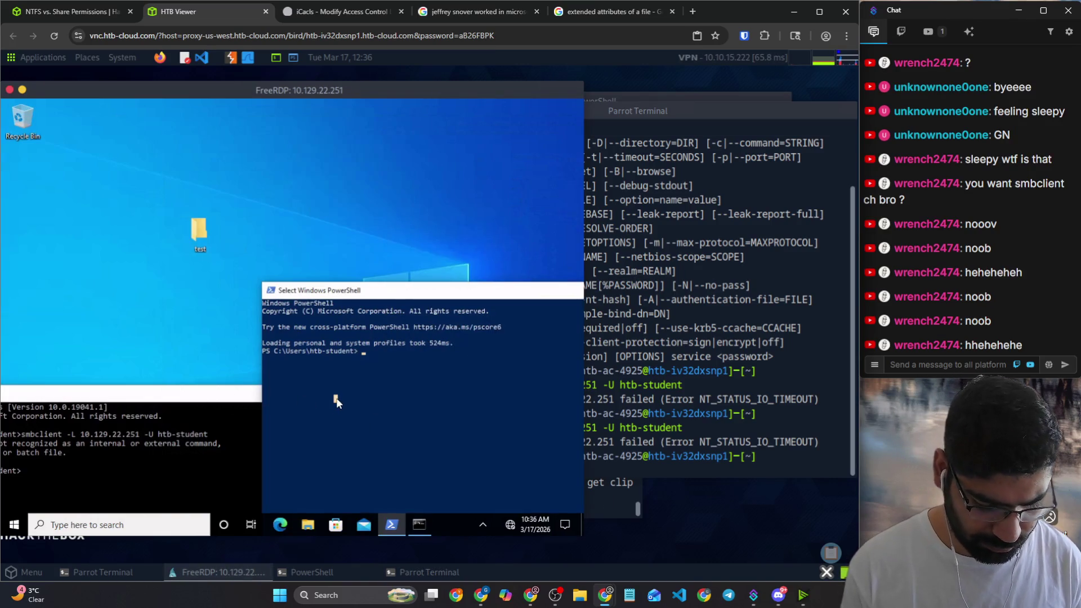
text(smb)
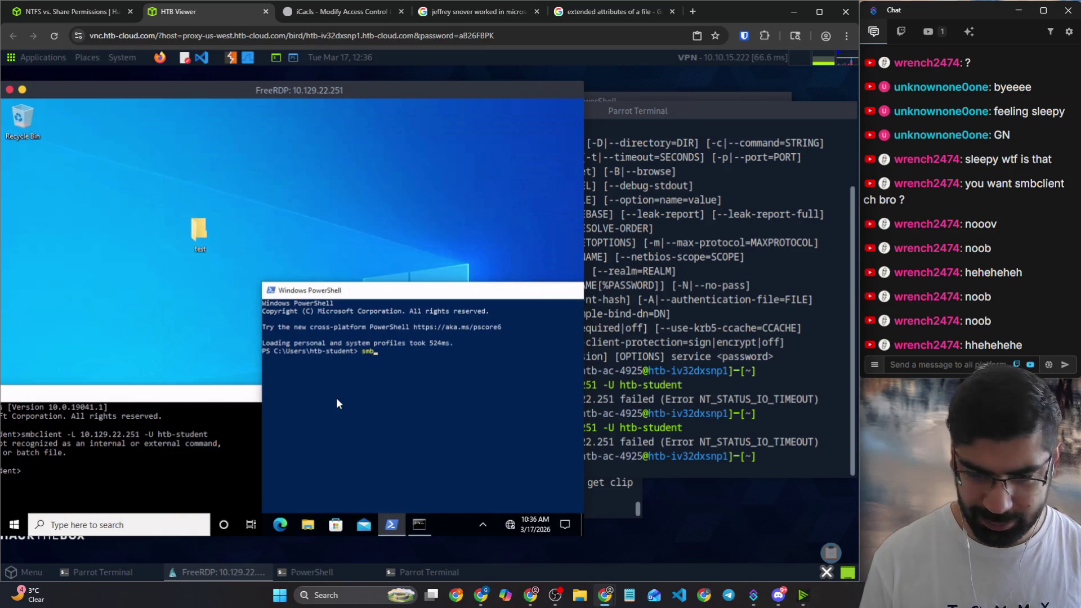
text(client)
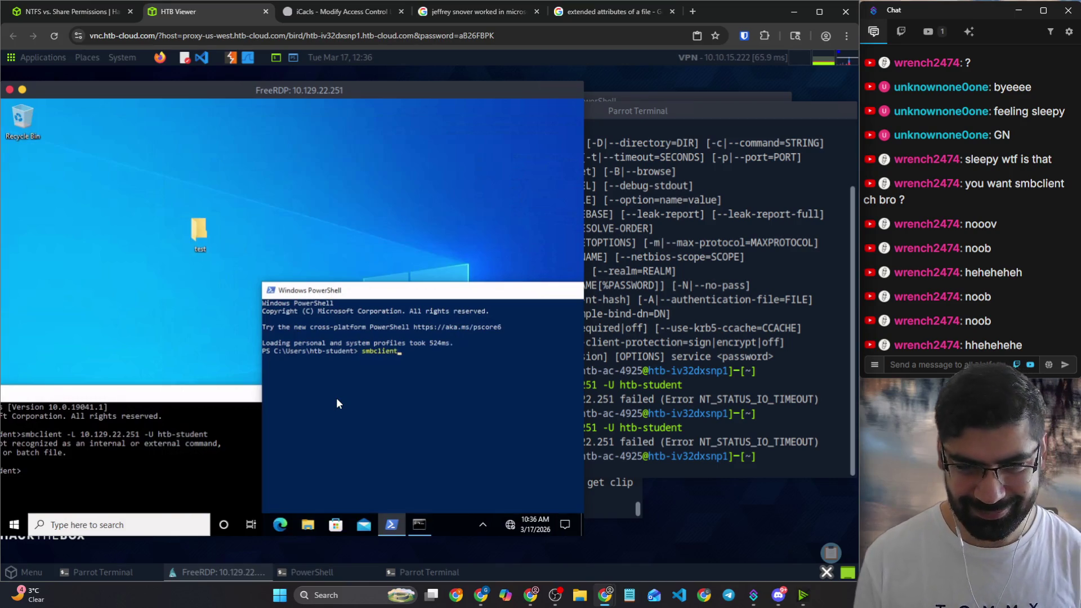
Step: Run smbclient in WS01's PowerShell, where it isn't recognized, and close the PowerShell window
key(Return)
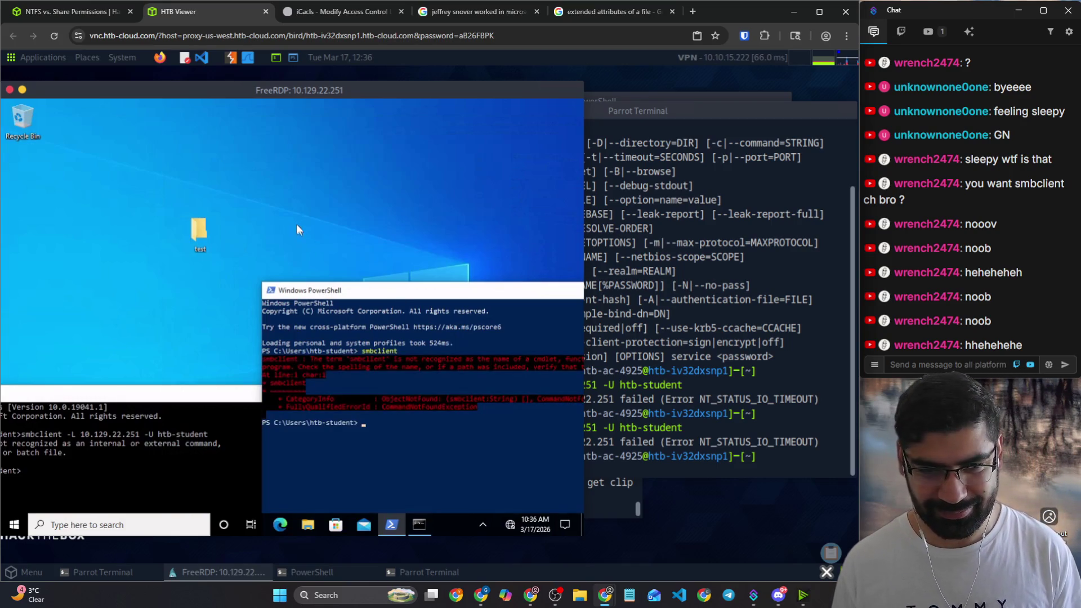
drag(339, 290, 233, 218)
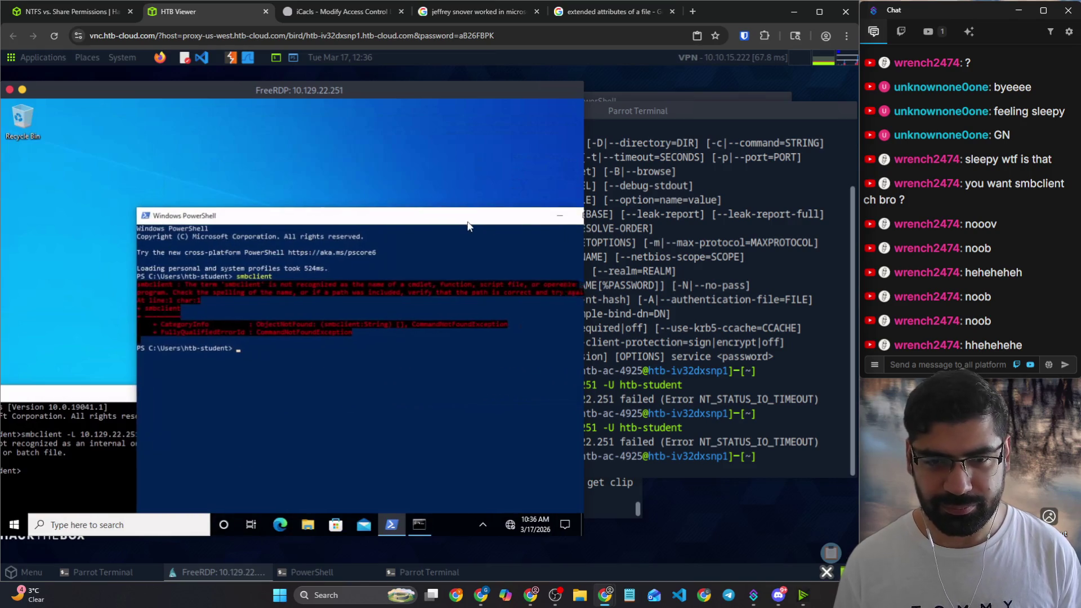
drag(556, 221, 464, 215)
click(550, 211)
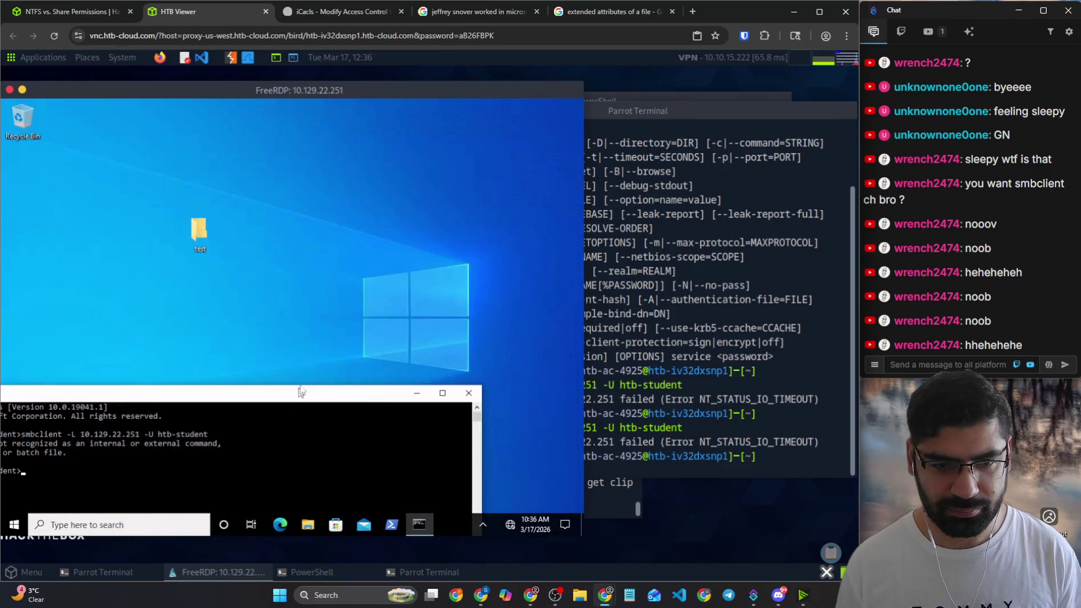
Step: Reposition Command Prompt, widen the Parrot Terminal, and return to the share permissions lesson
drag(301, 392, 396, 320)
click(678, 361)
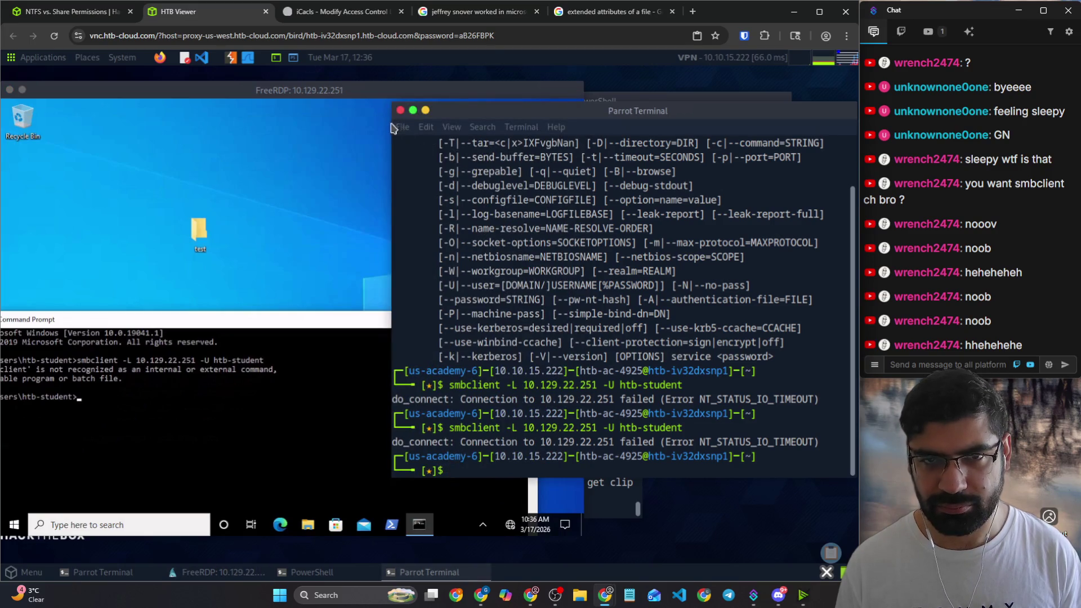
drag(391, 125, 307, 125)
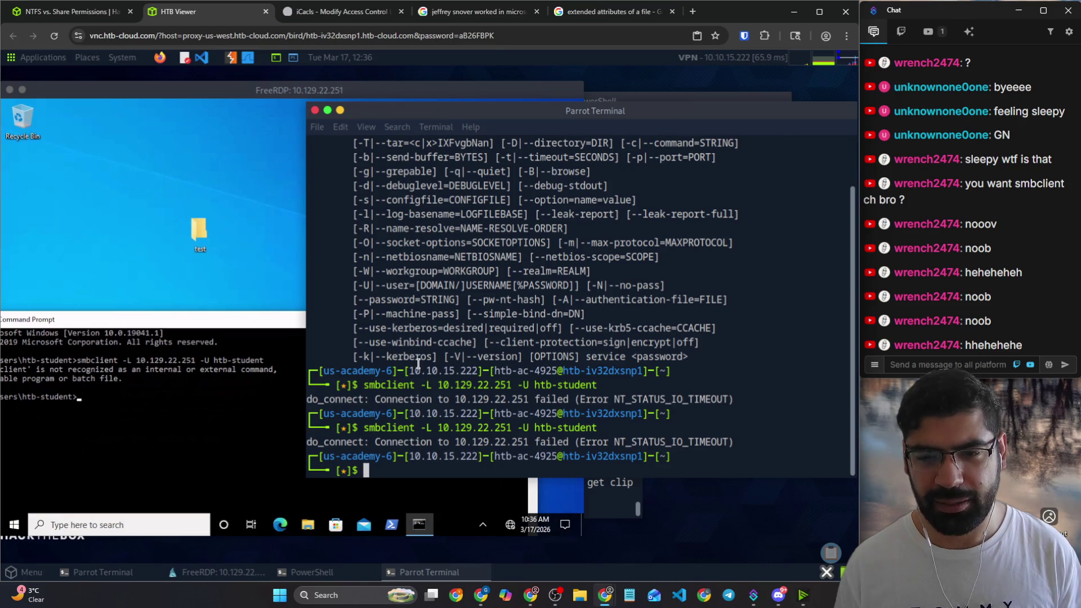
click(65, 14)
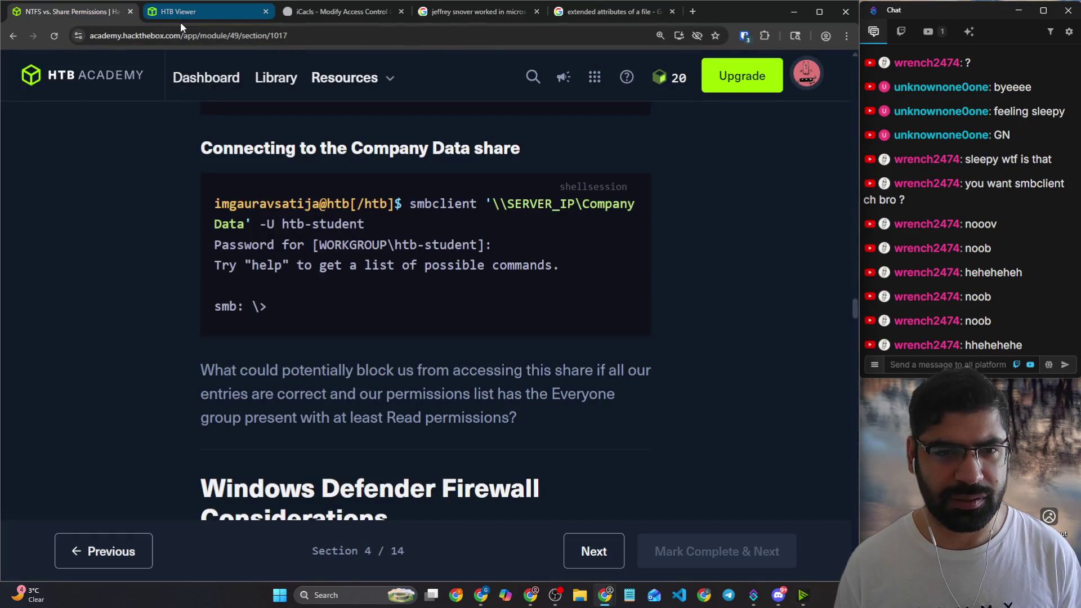
scroll(358, 356, down, 3)
scroll(358, 356, up, 2)
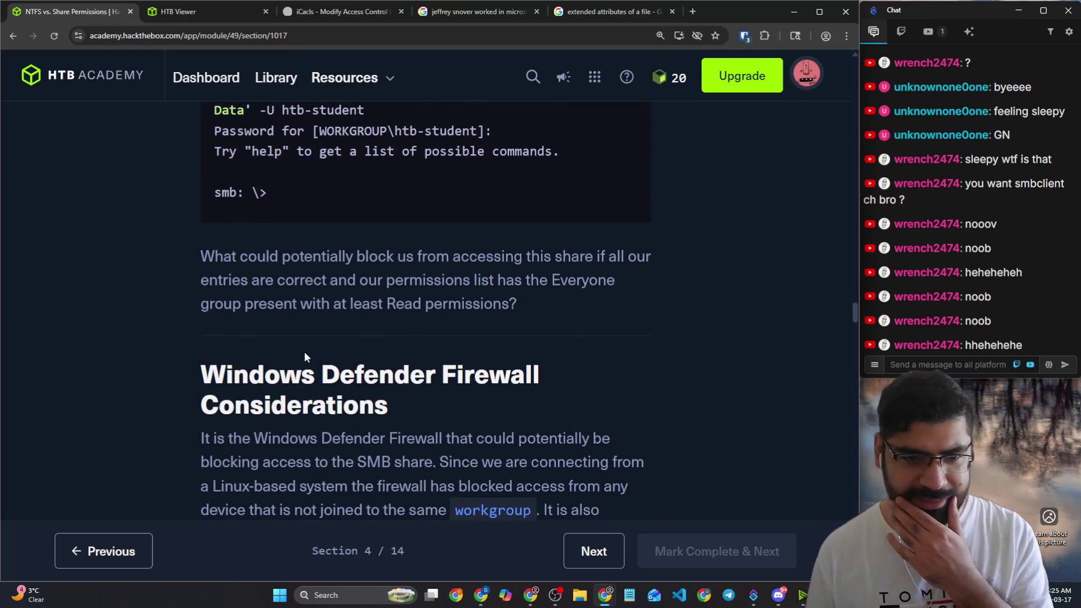
scroll(294, 333, down, 1)
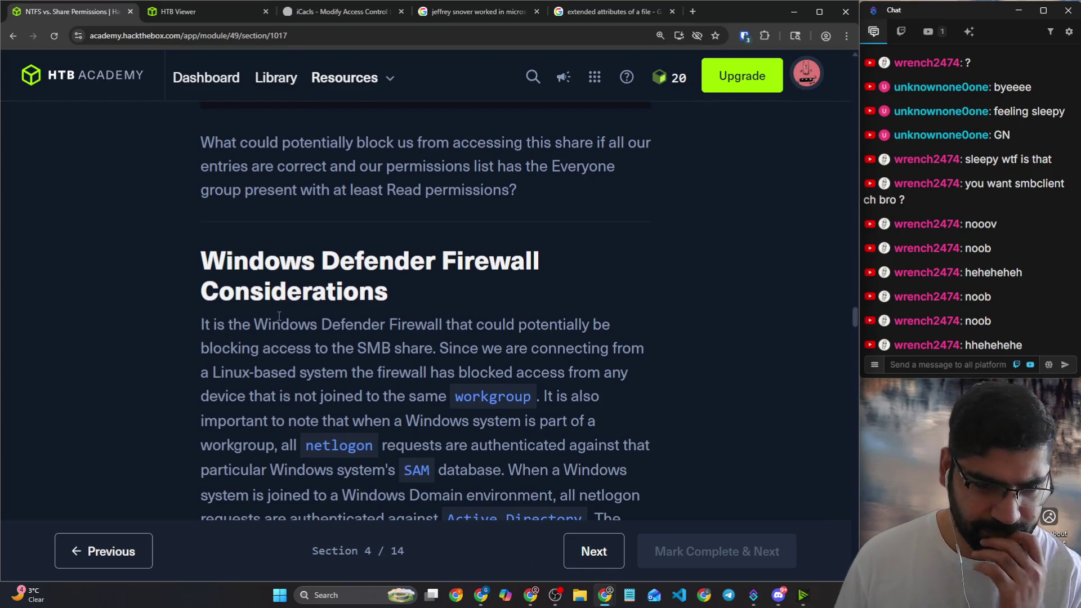
scroll(279, 320, up, 3)
Step: Scroll the lesson back to the 'We will test' connectivity paragraph above the smbclient listing
right_click(278, 316)
click(128, 314)
scroll(144, 310, up, 2)
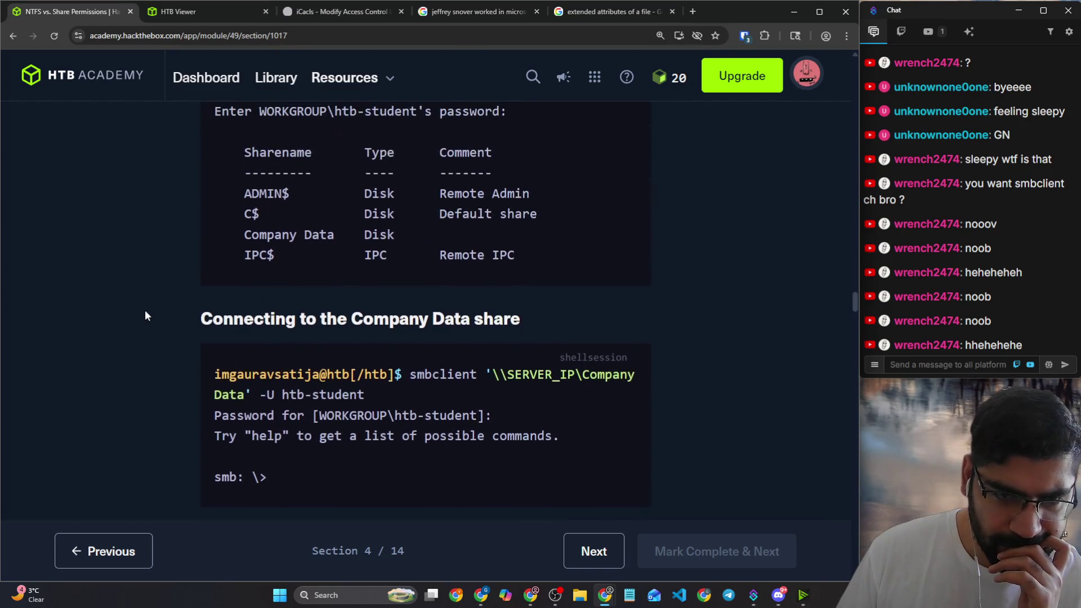
scroll(145, 311, up, 2)
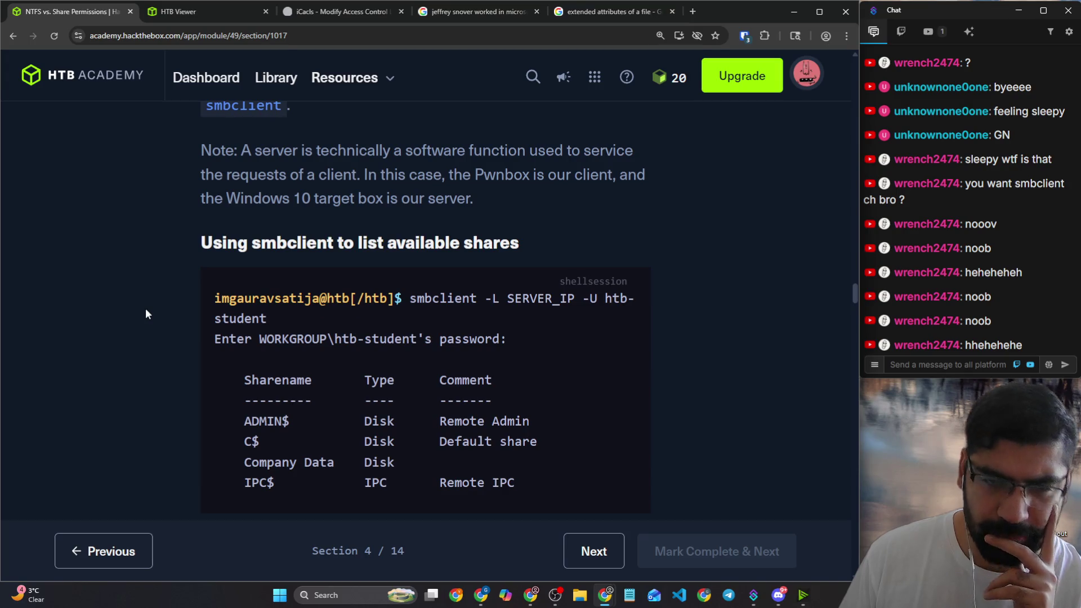
scroll(160, 310, up, 1)
scroll(163, 309, up, 3)
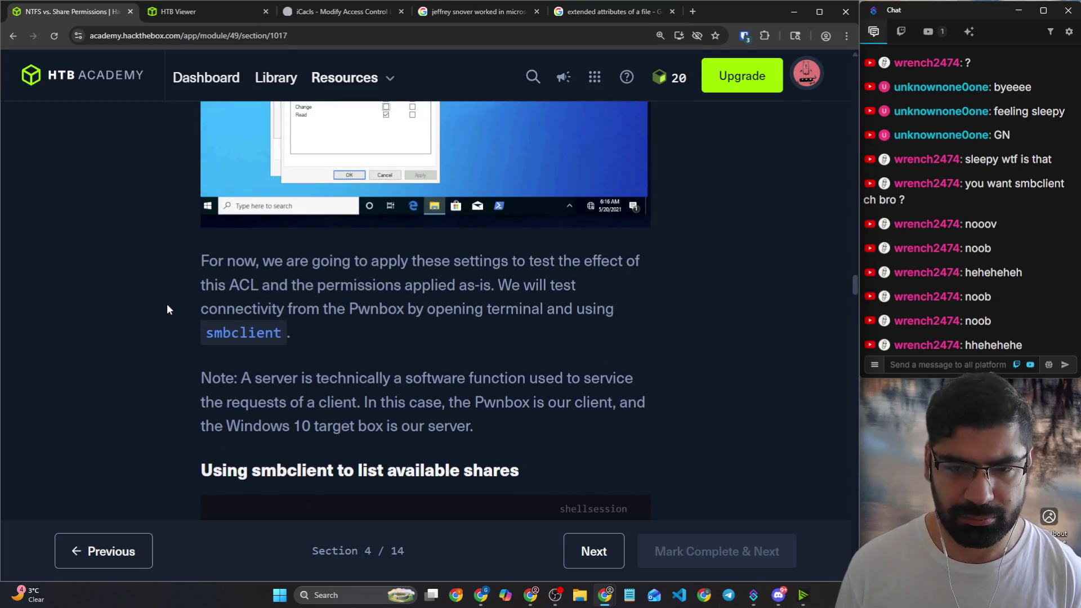
drag(498, 288, 577, 293)
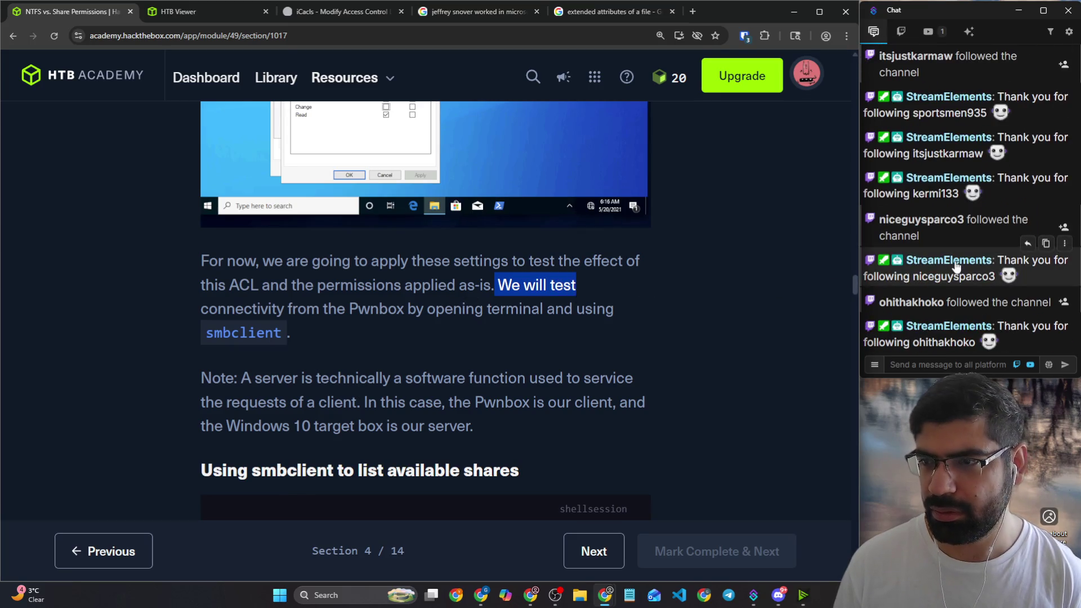
scroll(961, 262, up, 2)
scroll(967, 258, up, 1)
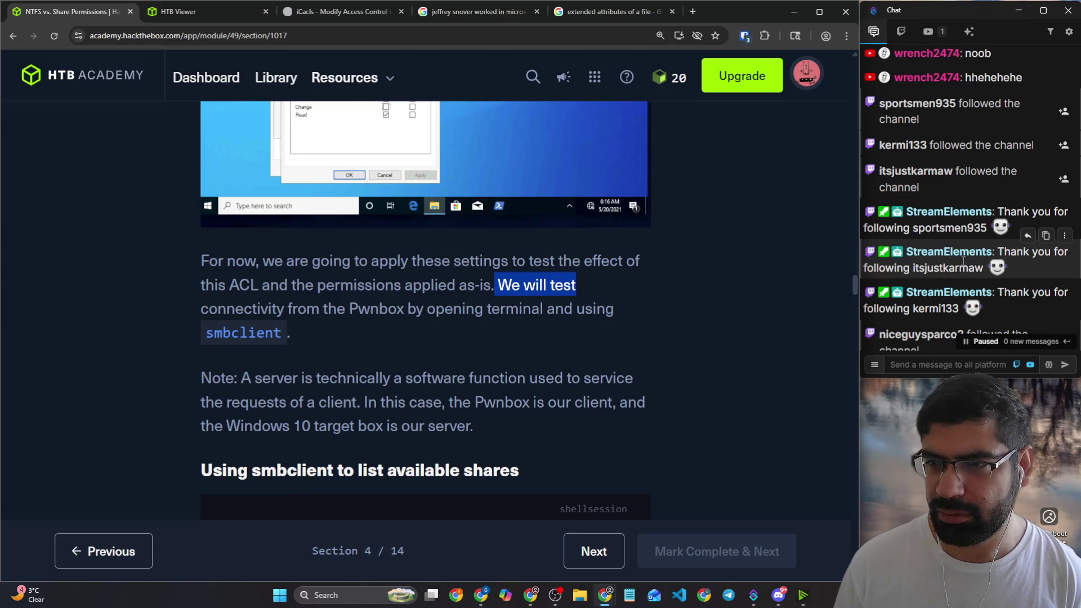
scroll(961, 265, up, 1)
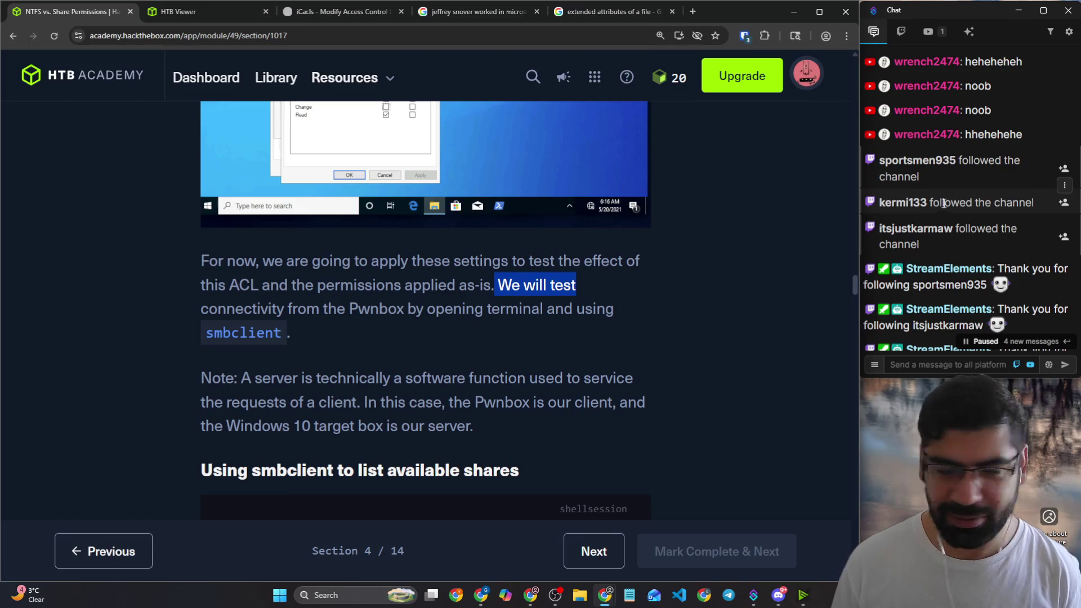
drag(961, 167, 999, 228)
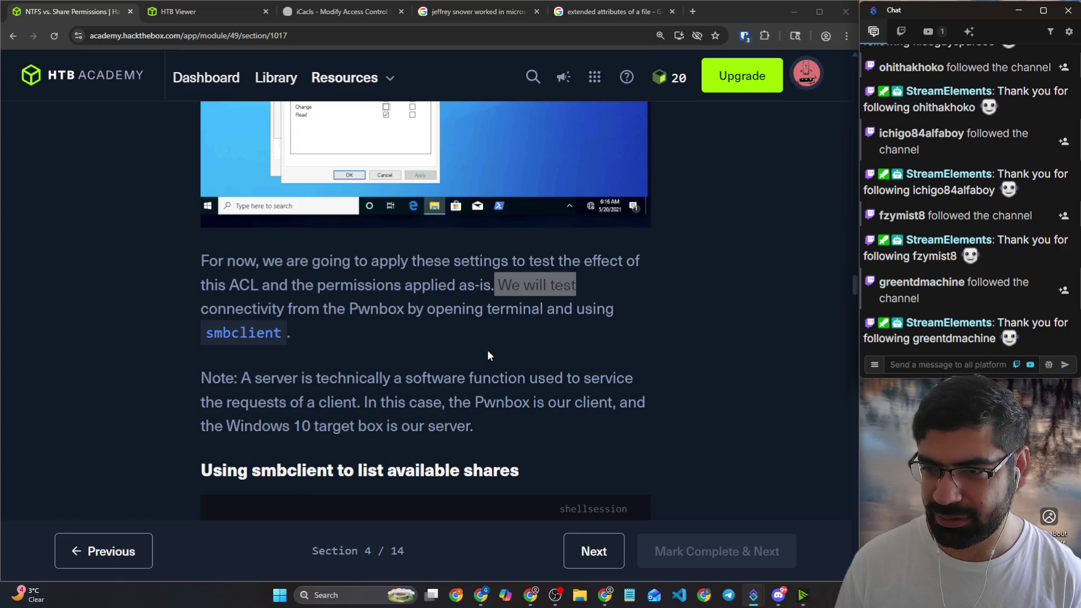
click(499, 360)
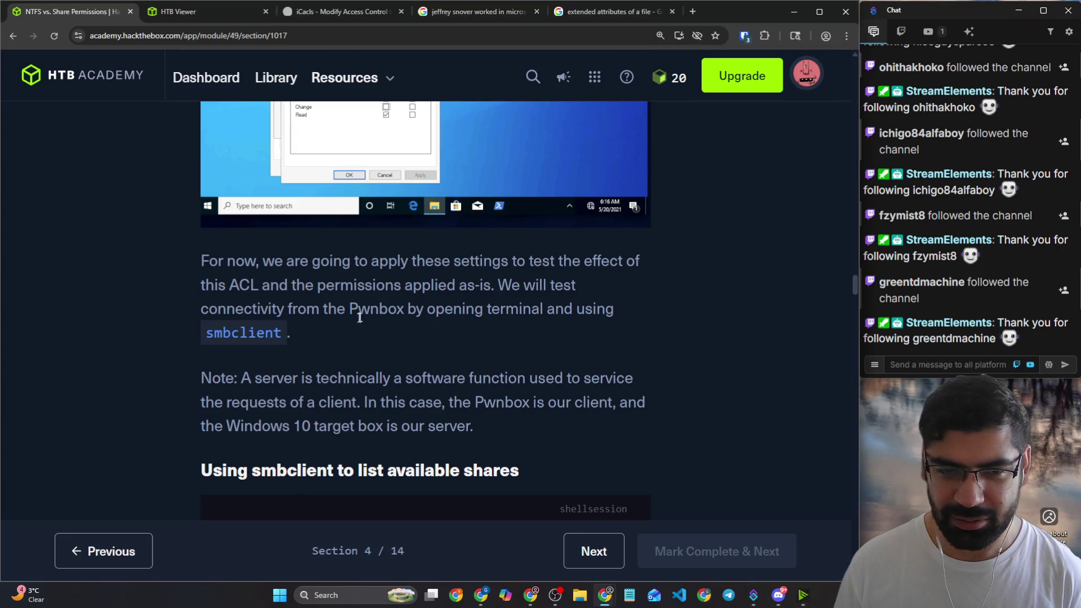
scroll(360, 310, down, 2)
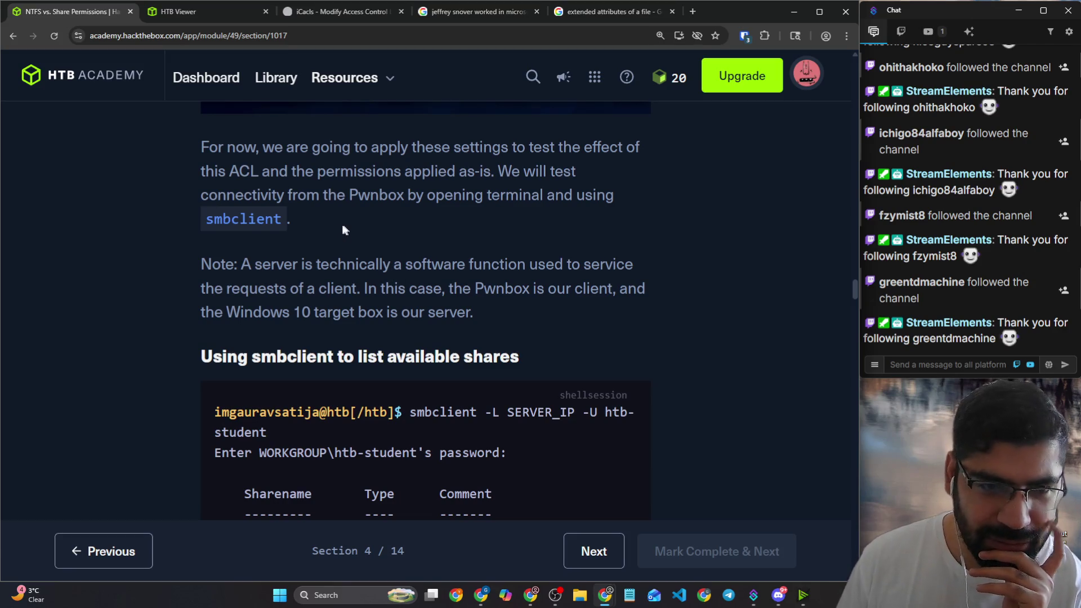
scroll(337, 225, down, 2)
scroll(336, 223, down, 1)
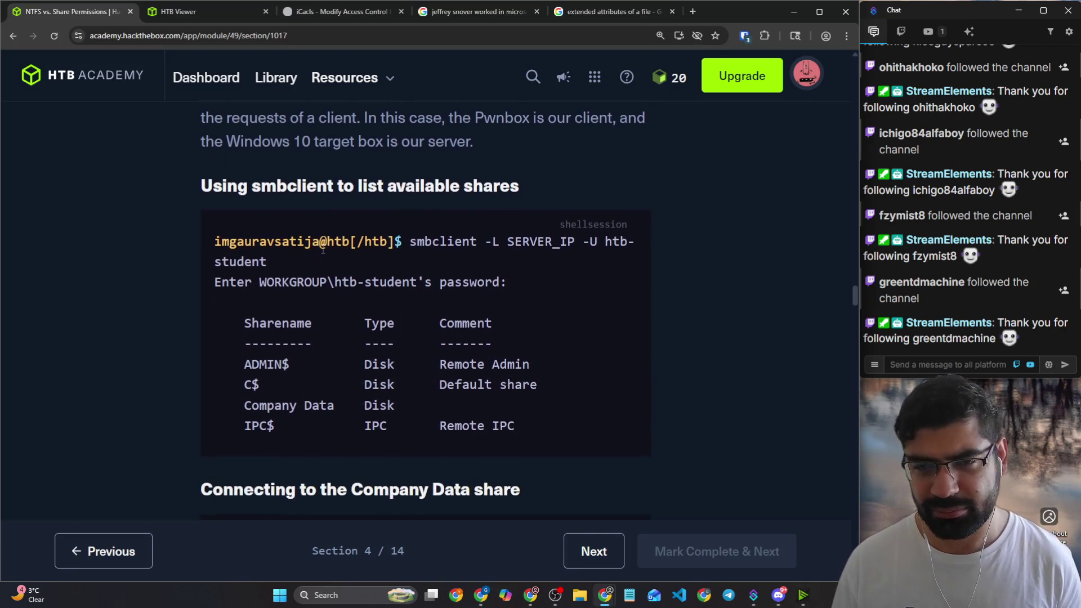
scroll(352, 253, down, 1)
scroll(351, 252, down, 3)
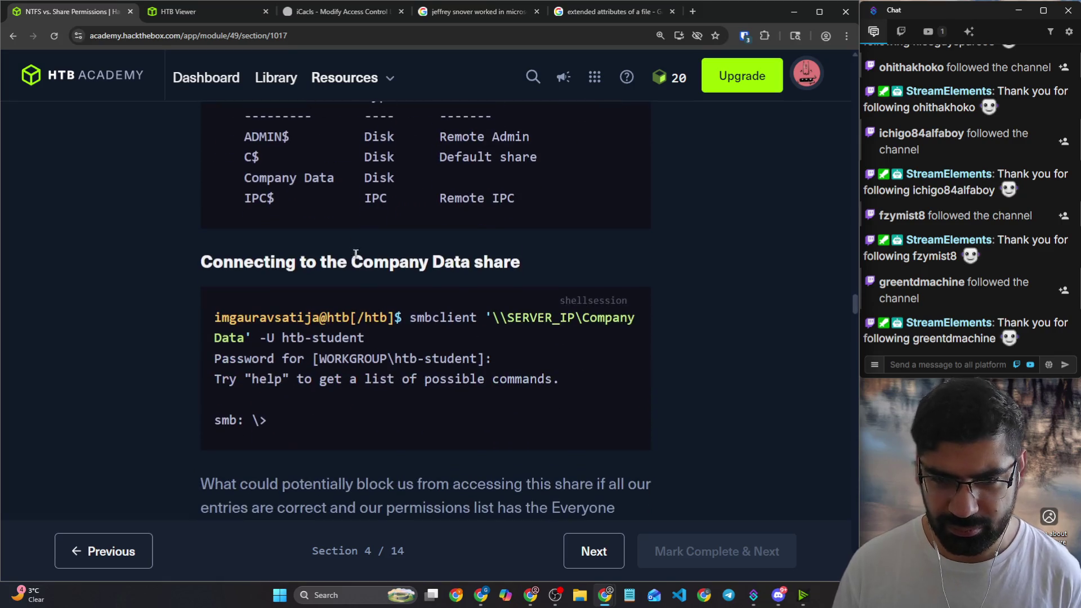
scroll(472, 297, down, 2)
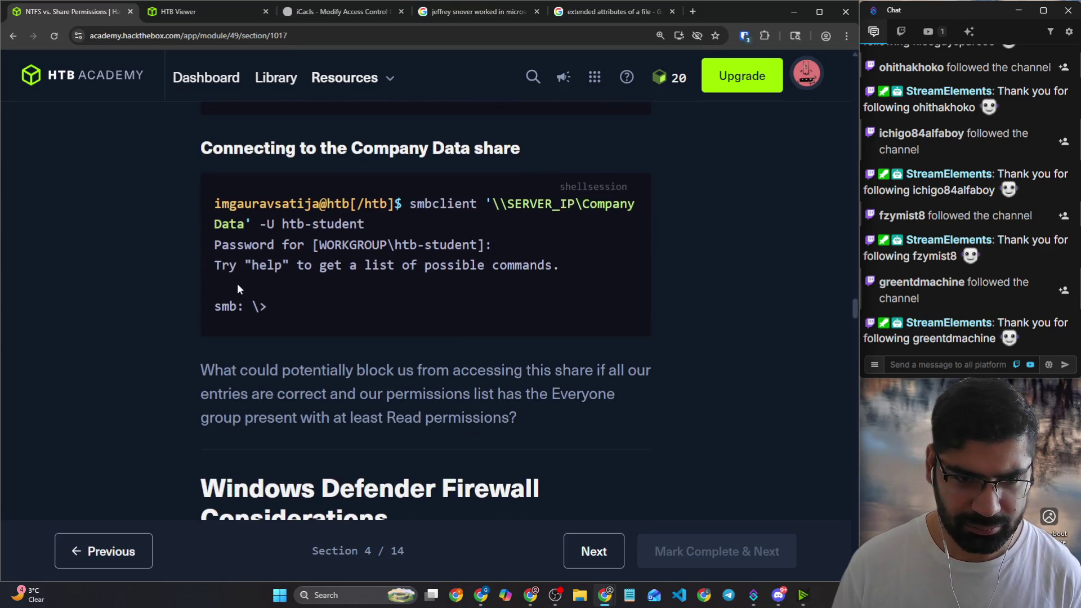
scroll(238, 289, down, 4)
scroll(241, 291, up, 1)
scroll(245, 297, down, 3)
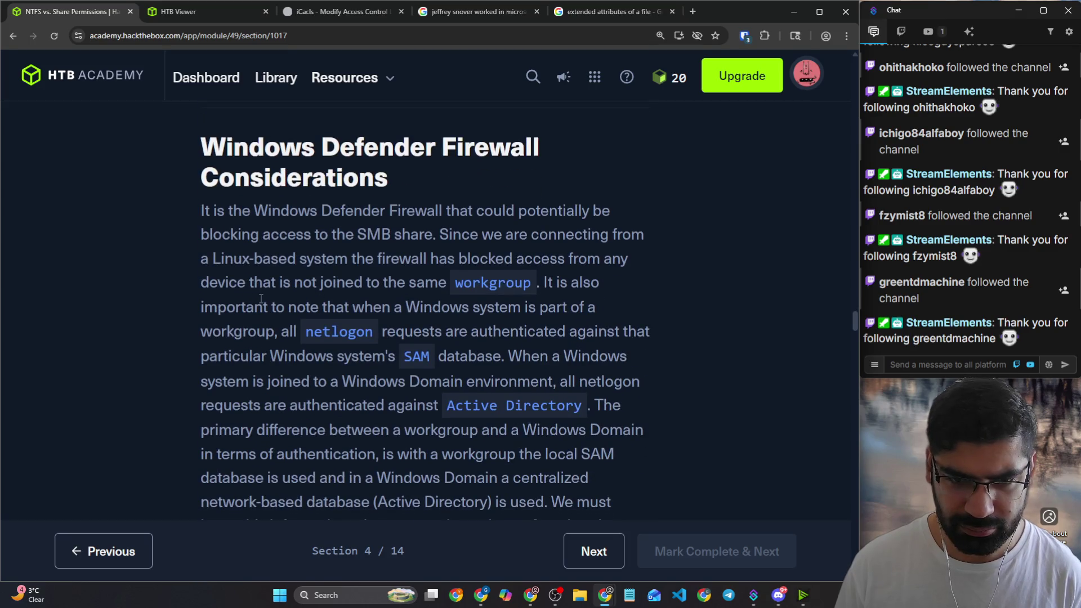
scroll(264, 302, up, 1)
scroll(269, 304, up, 2)
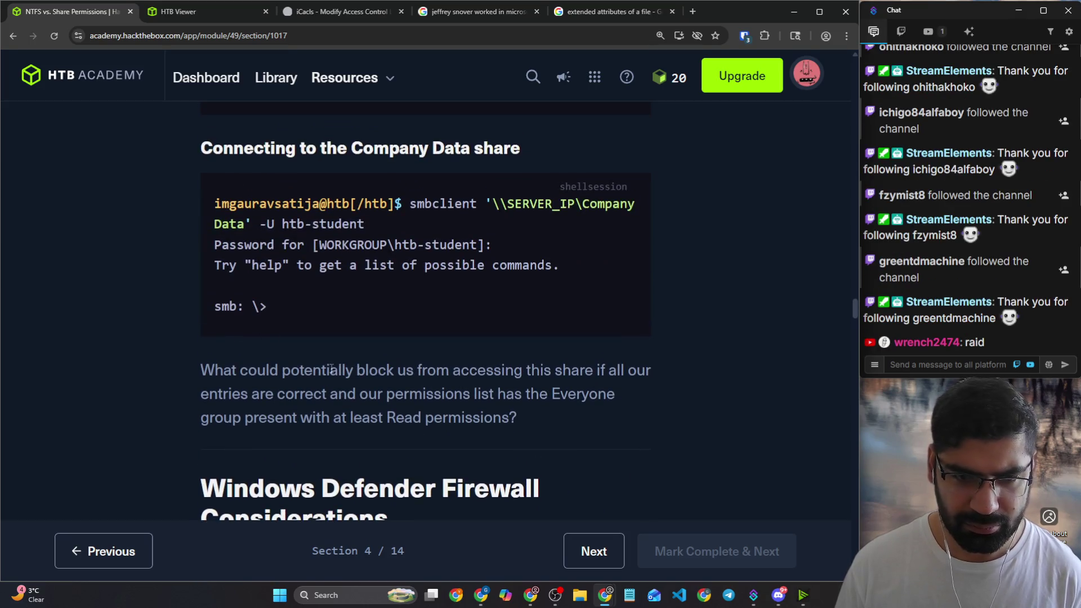
Step: Reread the firewall question and the smbclient command for the Company Data share
mouse_move(329, 369)
mouse_down()
mouse_move(550, 365)
mouse_move(537, 417)
mouse_up()
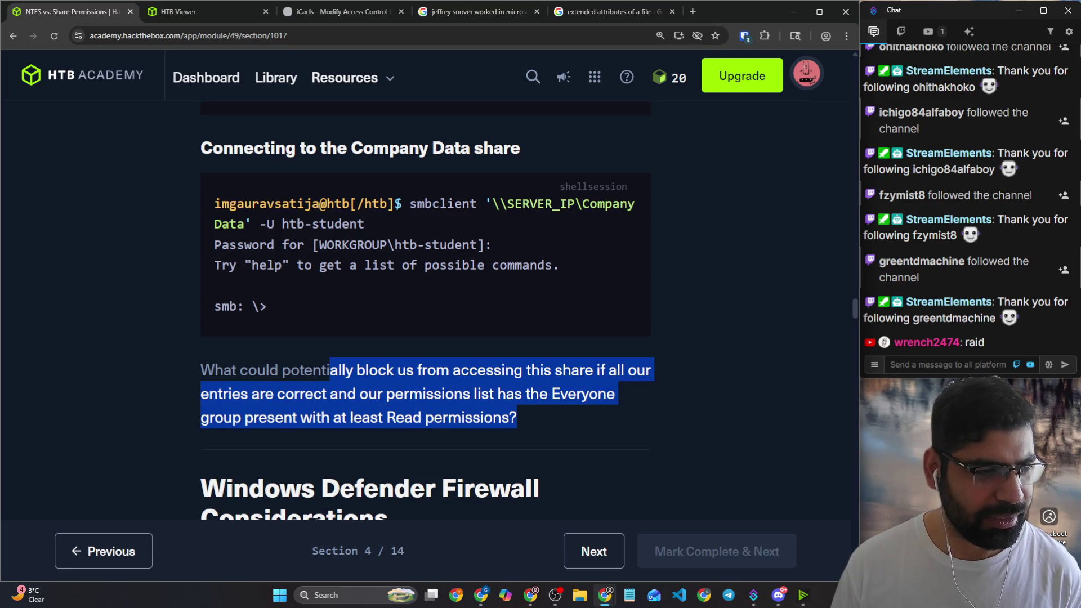
key(alt+Tab)
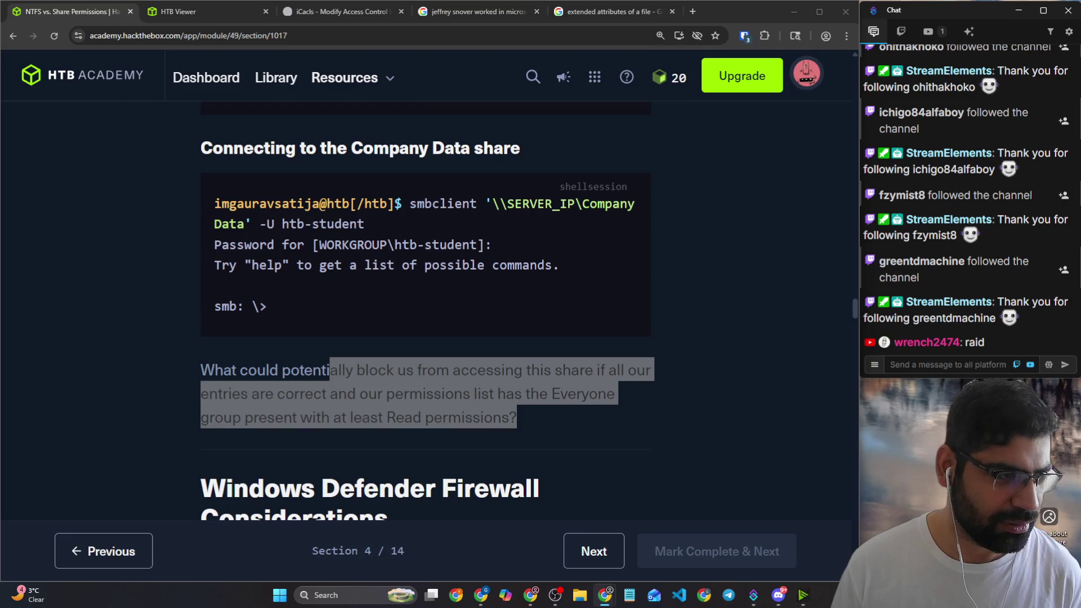
scroll(420, 199, down, 2)
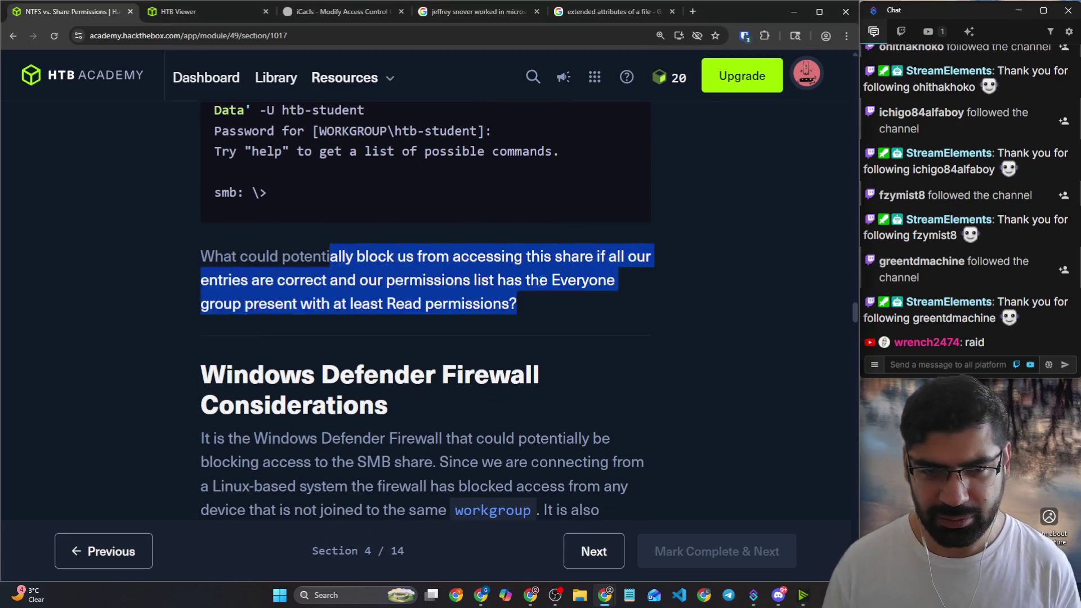
click(535, 290)
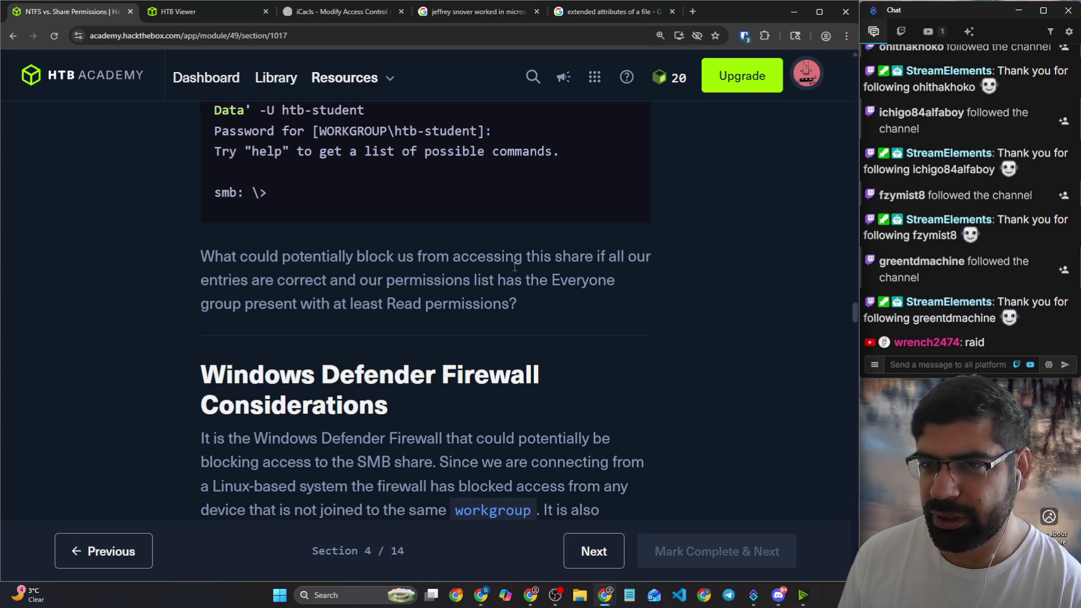
drag(246, 256, 352, 255)
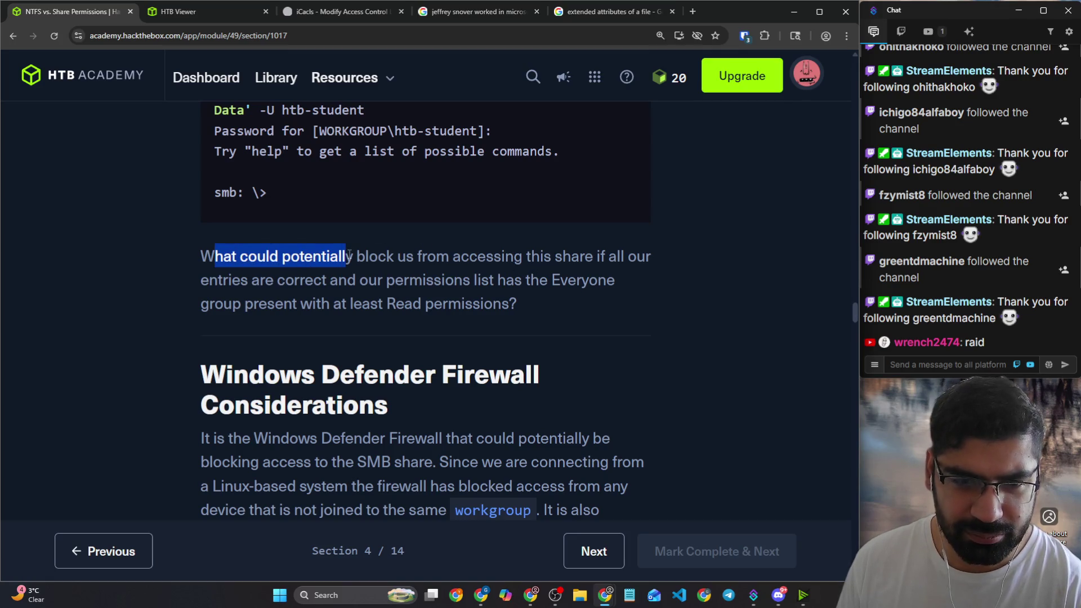
scroll(352, 256, down, 1)
scroll(387, 244, up, 1)
scroll(390, 246, up, 3)
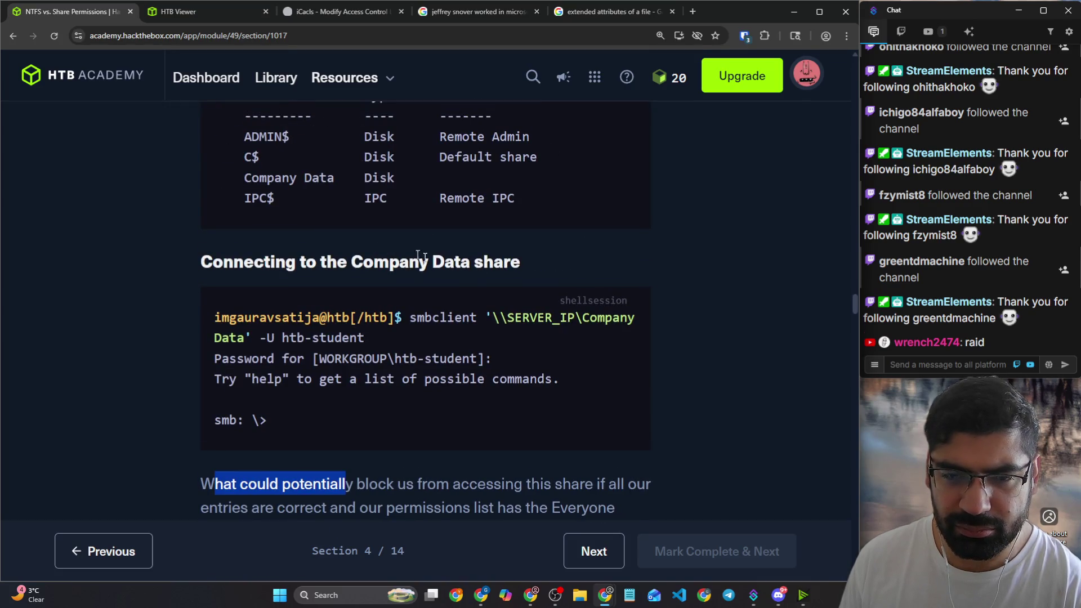
drag(411, 318, 525, 332)
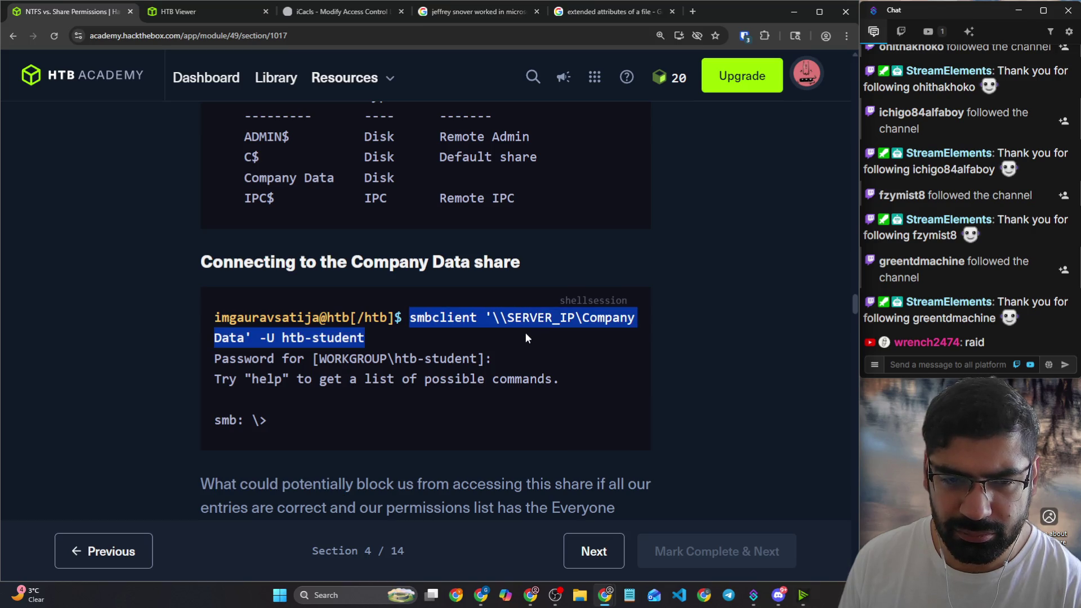
scroll(384, 186, up, 3)
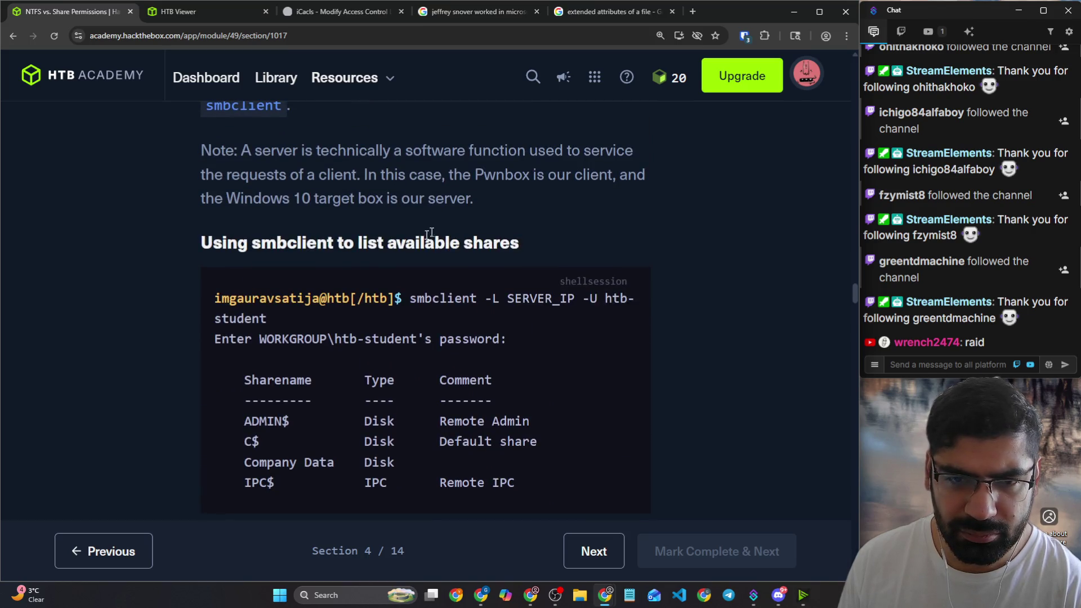
Step: Review that Pwnbox is the client, the Windows 10 target the server, and the smbclient -L options, then switch to Pwnbox
drag(369, 242, 504, 244)
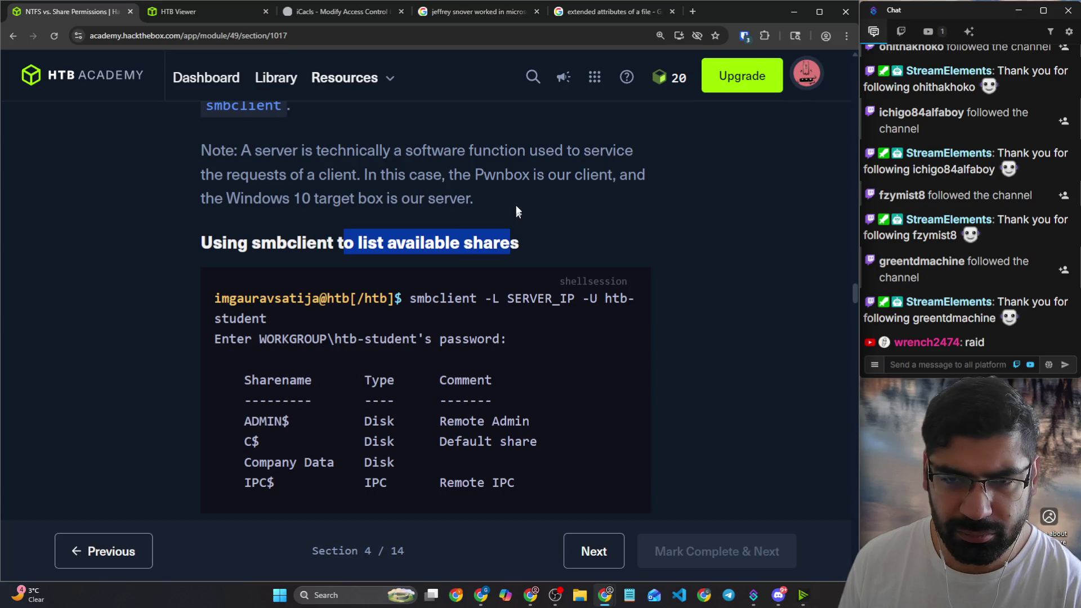
drag(472, 176, 620, 176)
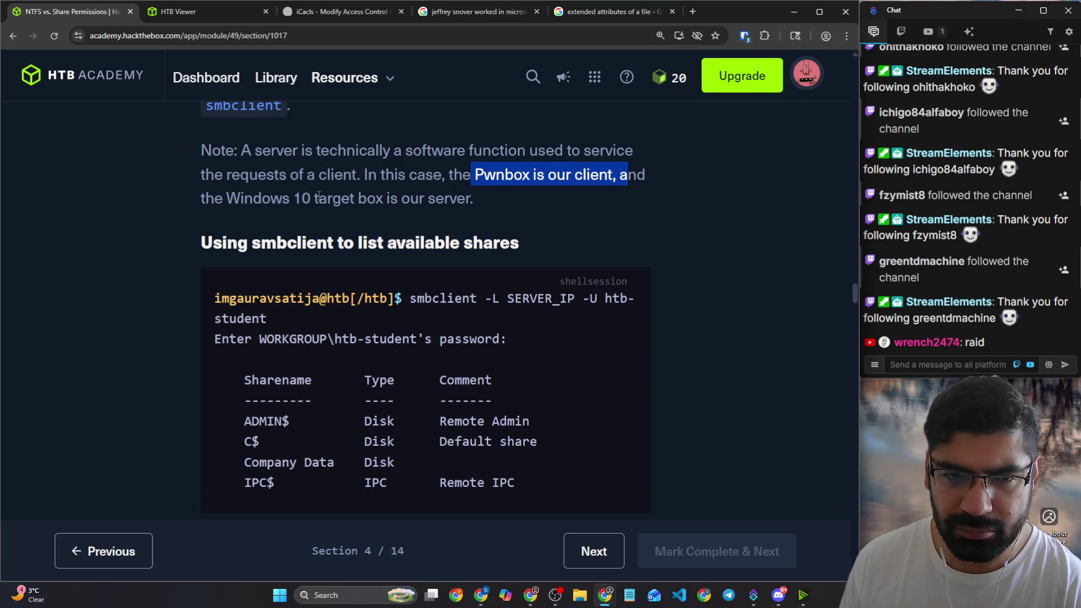
drag(302, 198, 450, 199)
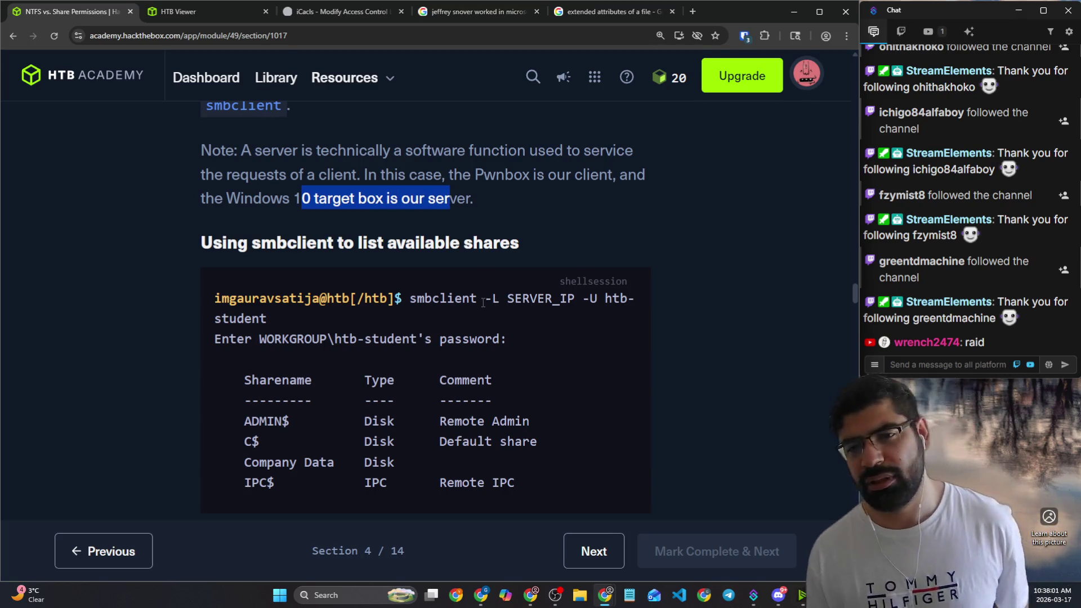
mouse_move(483, 300)
mouse_down()
mouse_move(637, 300)
mouse_move(616, 311)
mouse_up()
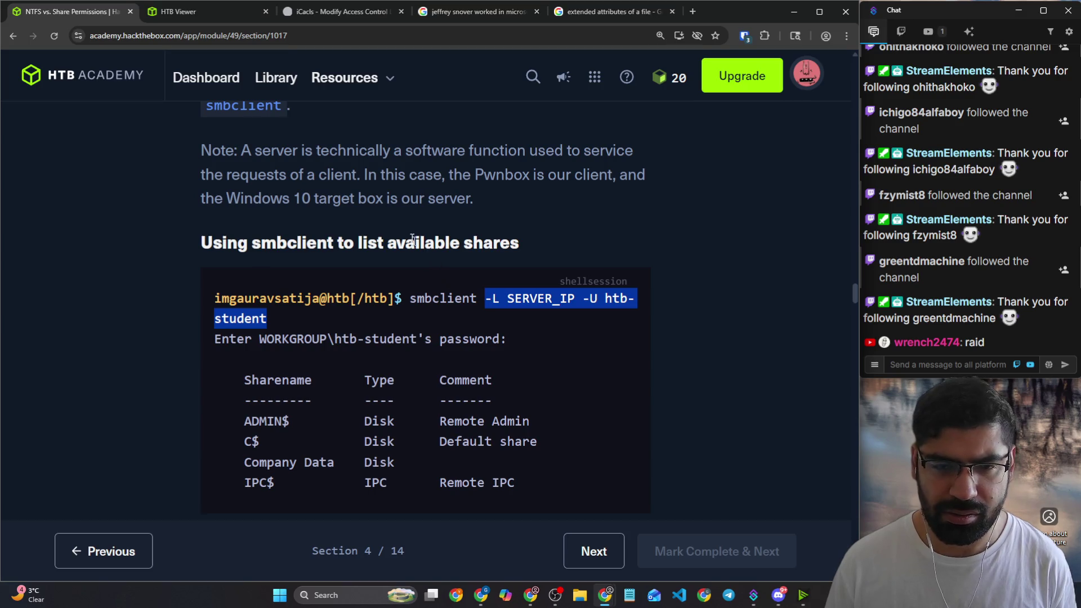
key(ctrl+Tab)
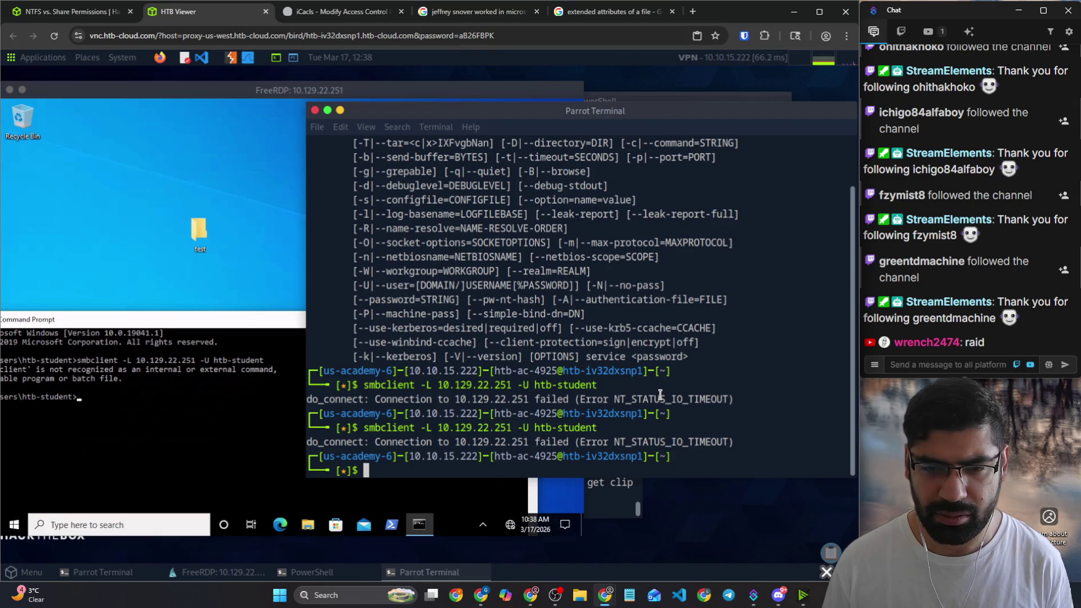
Step: Rerun the smbclient listing with -P and the copied student password; it fails with secrets.tdb NT_STATUS_INTERNAL_ERROR
key(Up)
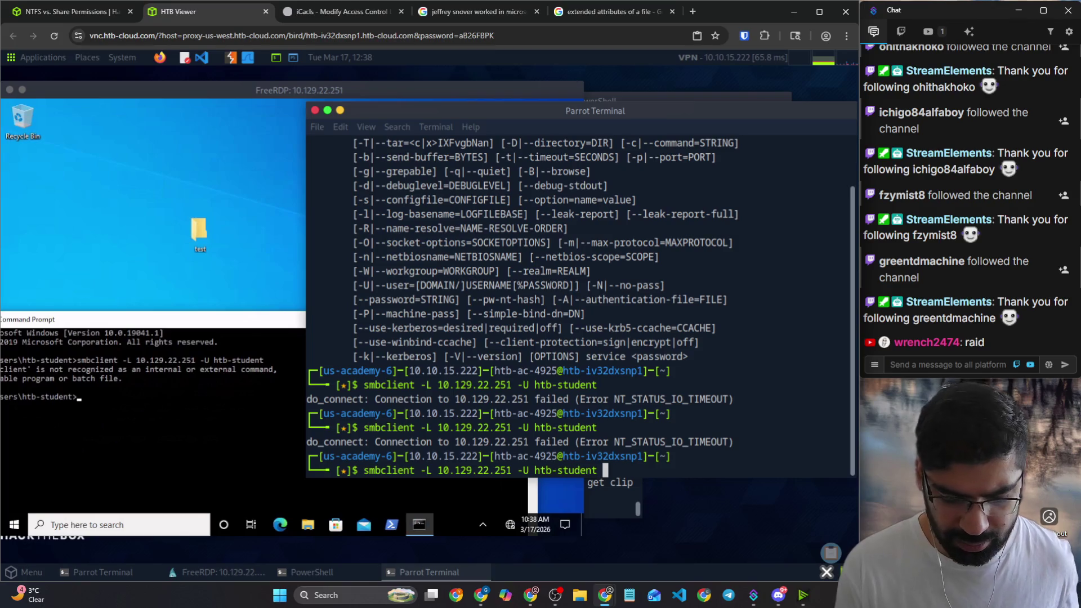
text(-P)
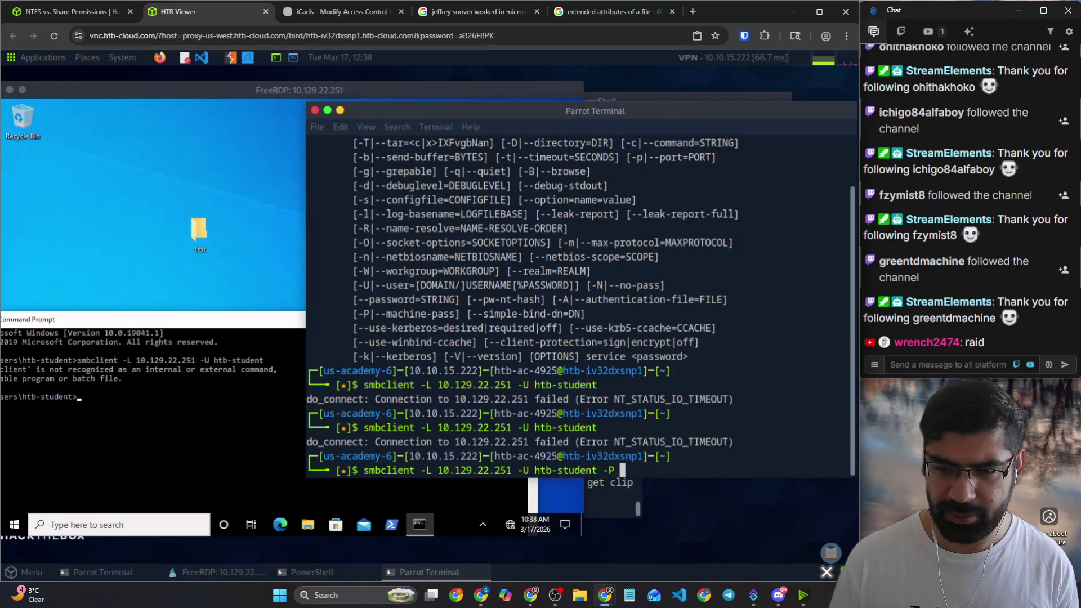
click(72, 11)
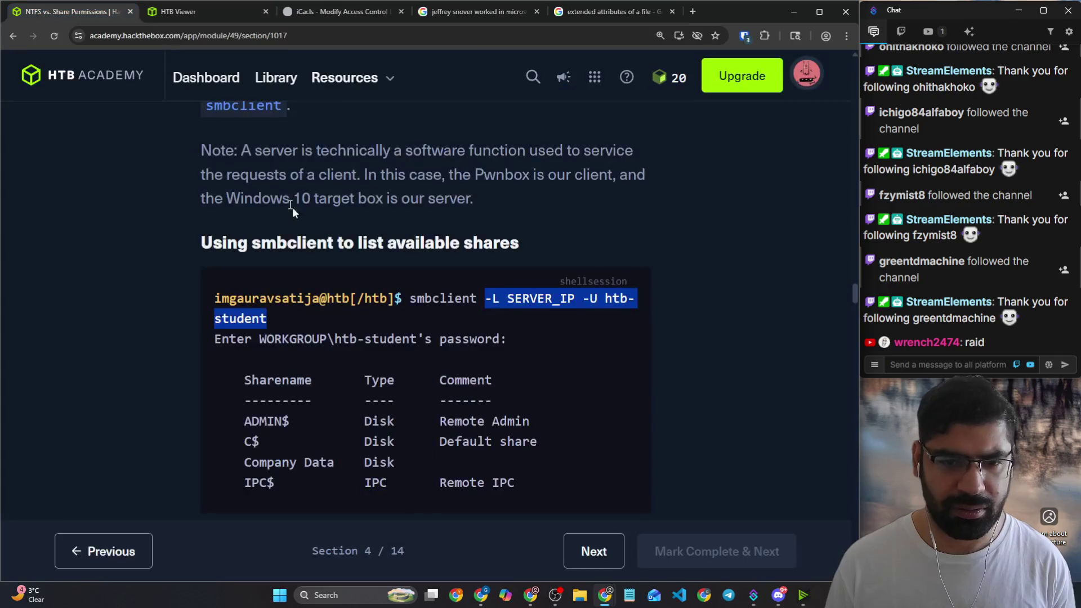
scroll(296, 211, down, 3)
scroll(309, 244, down, 5)
scroll(425, 351, down, 5)
scroll(424, 350, down, 5)
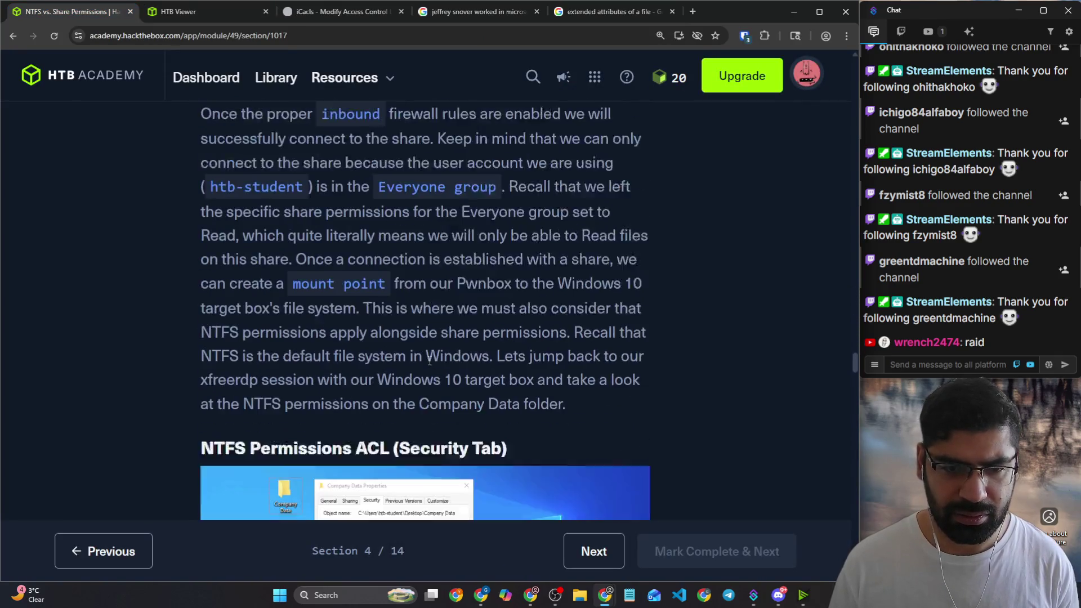
scroll(431, 361, down, 5)
scroll(429, 361, down, 5)
scroll(434, 364, down, 5)
scroll(434, 364, down, 5)
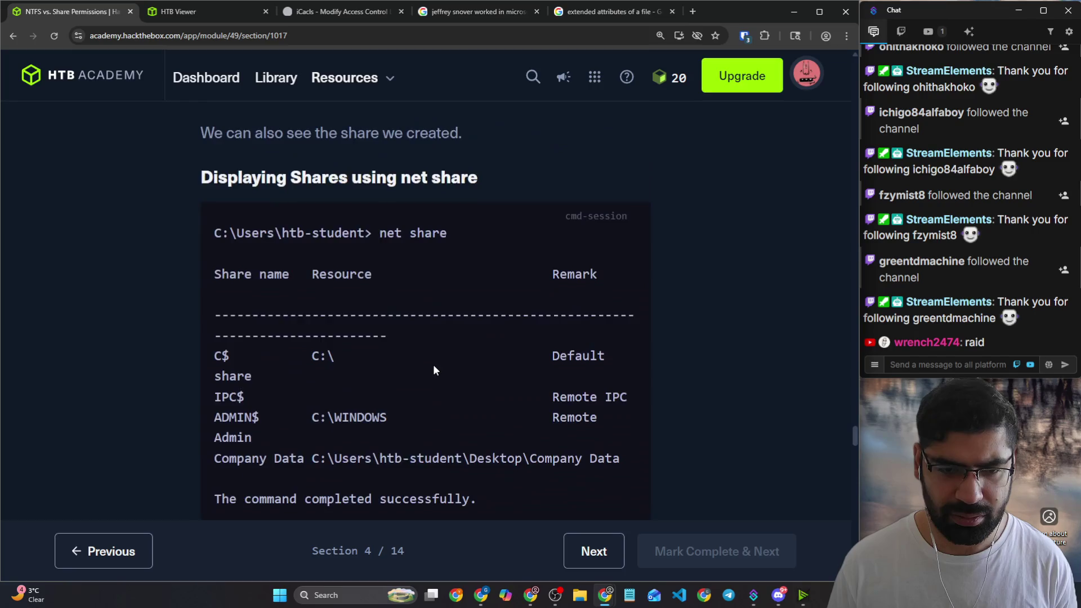
scroll(435, 365, down, 5)
scroll(435, 364, down, 5)
scroll(437, 362, down, 5)
scroll(440, 367, down, 5)
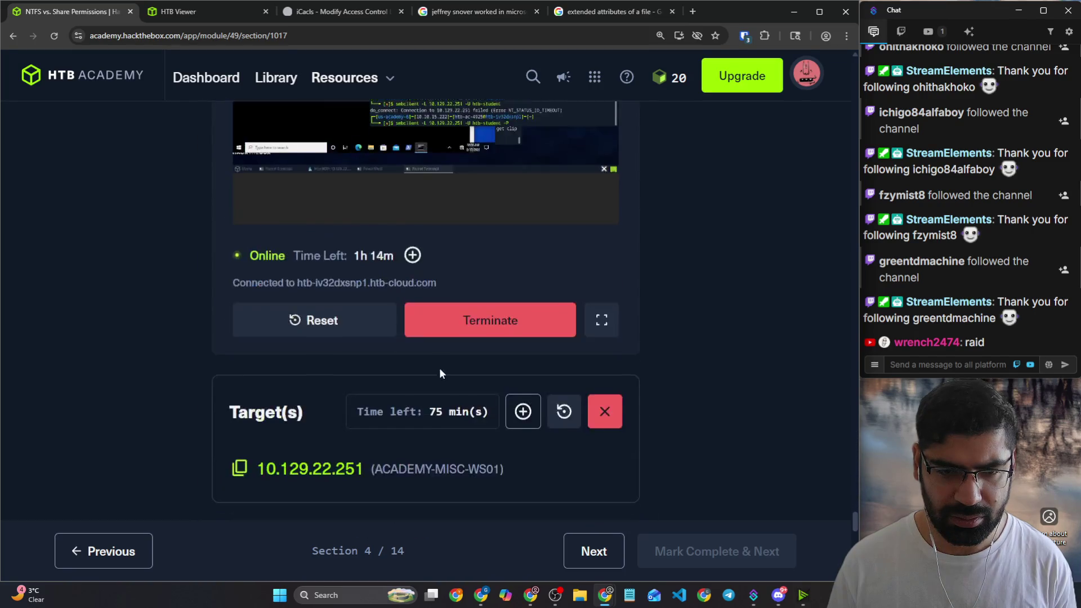
scroll(439, 368, down, 5)
click(489, 450)
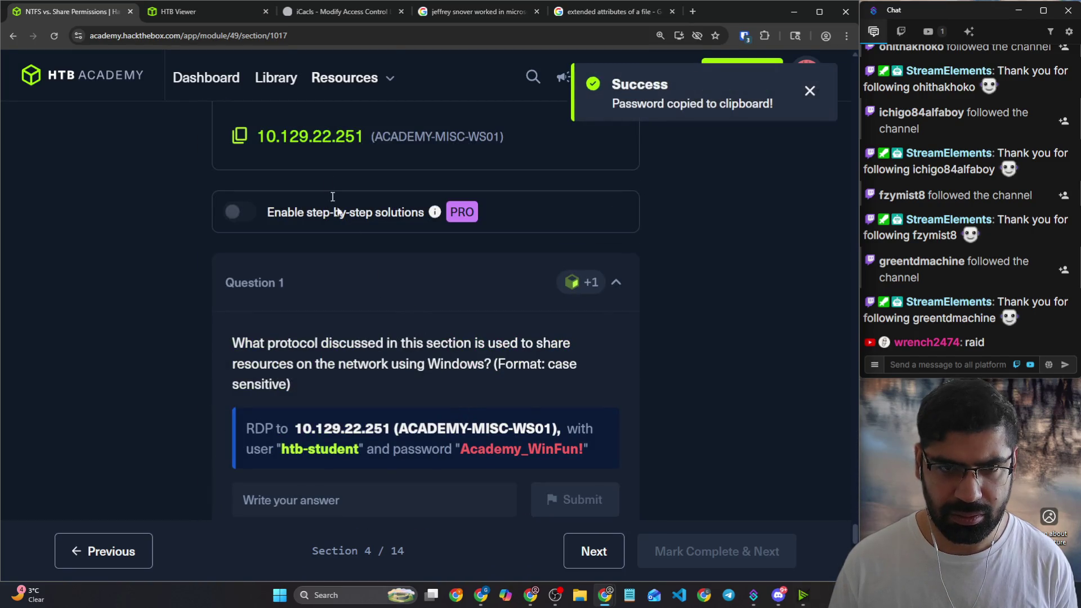
click(177, 11)
right_click(530, 327)
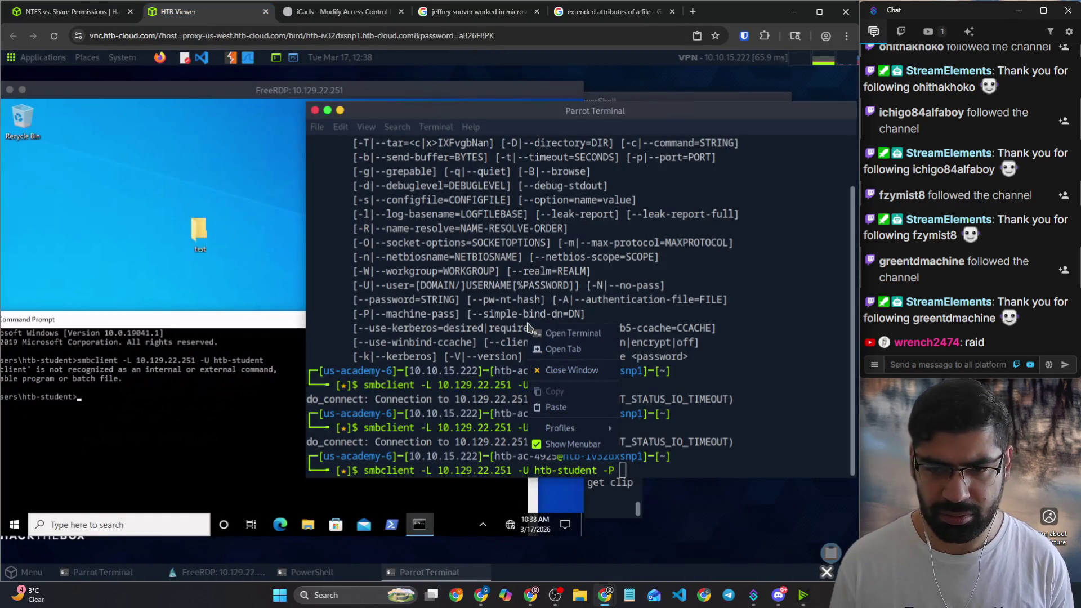
click(555, 407)
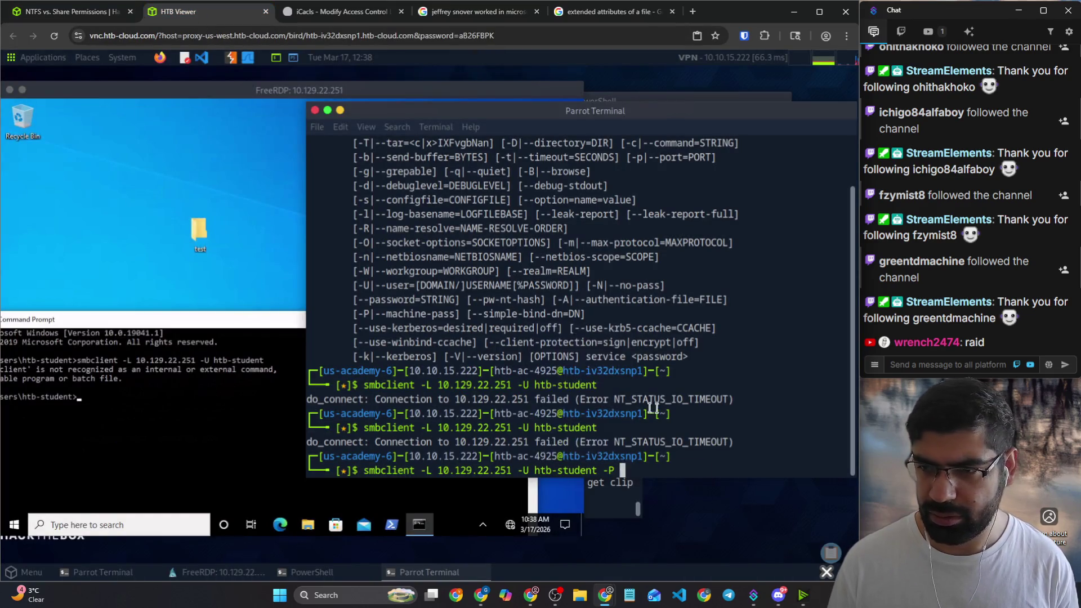
key(Return)
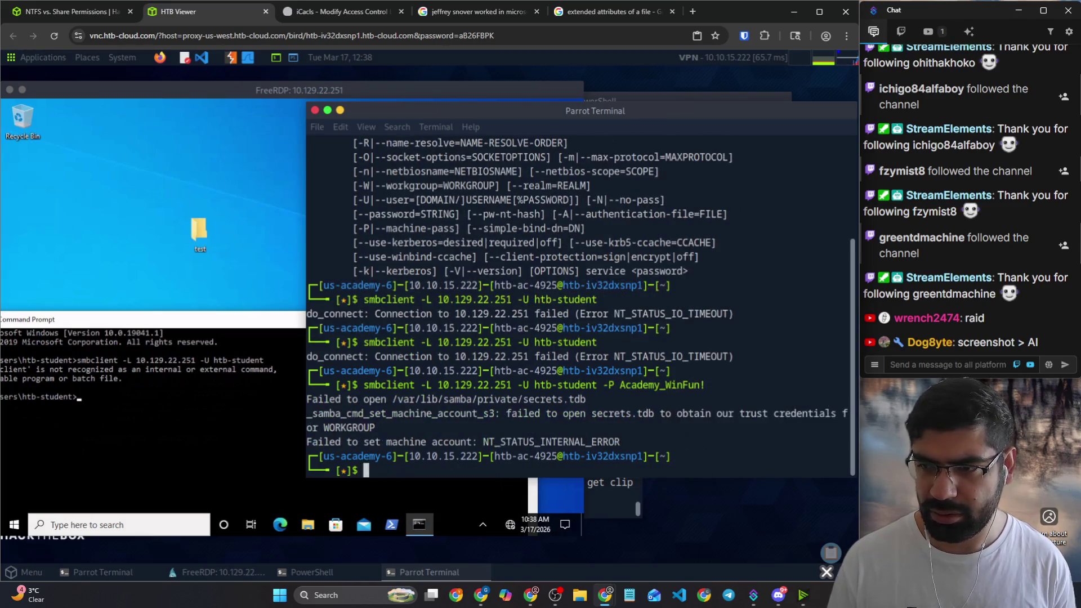
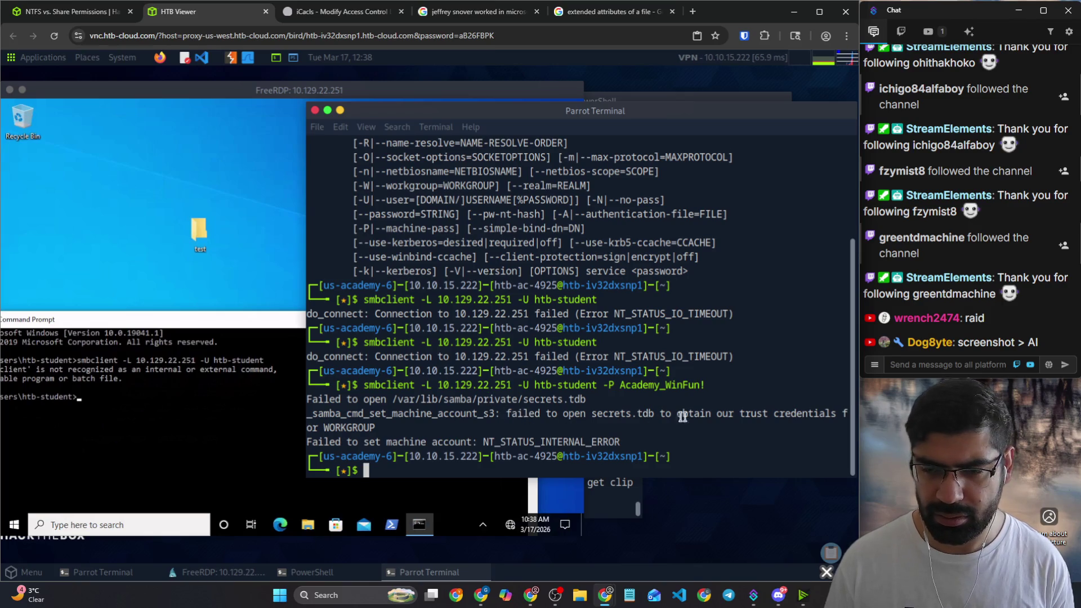
Step: Rerun the smbclient -L listing against 10.129.22.251 with the student password, then return to the lesson
drag(647, 414, 735, 416)
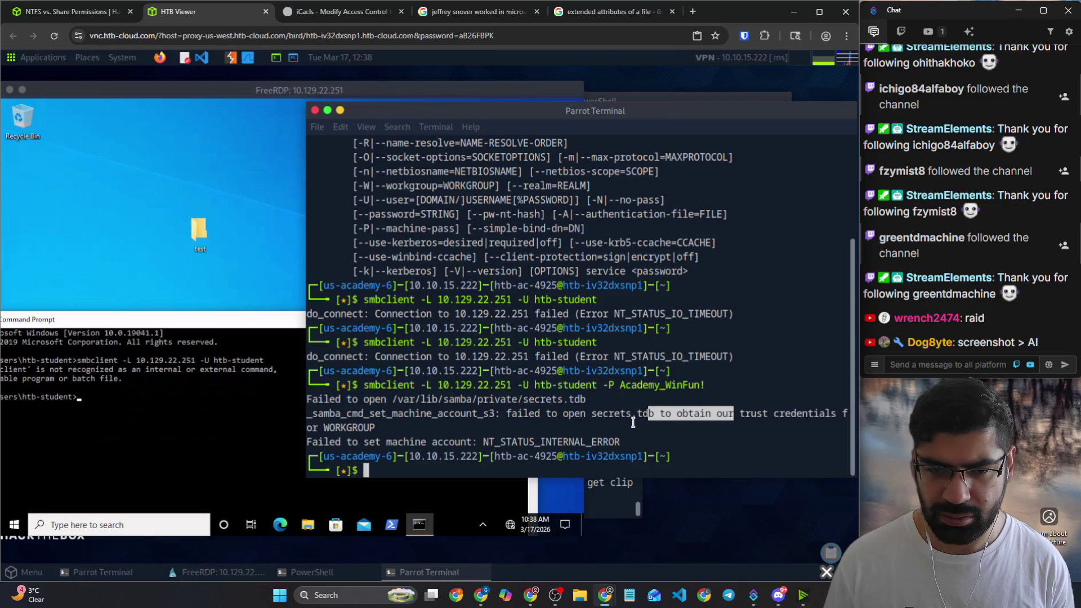
click(632, 423)
key(Up)
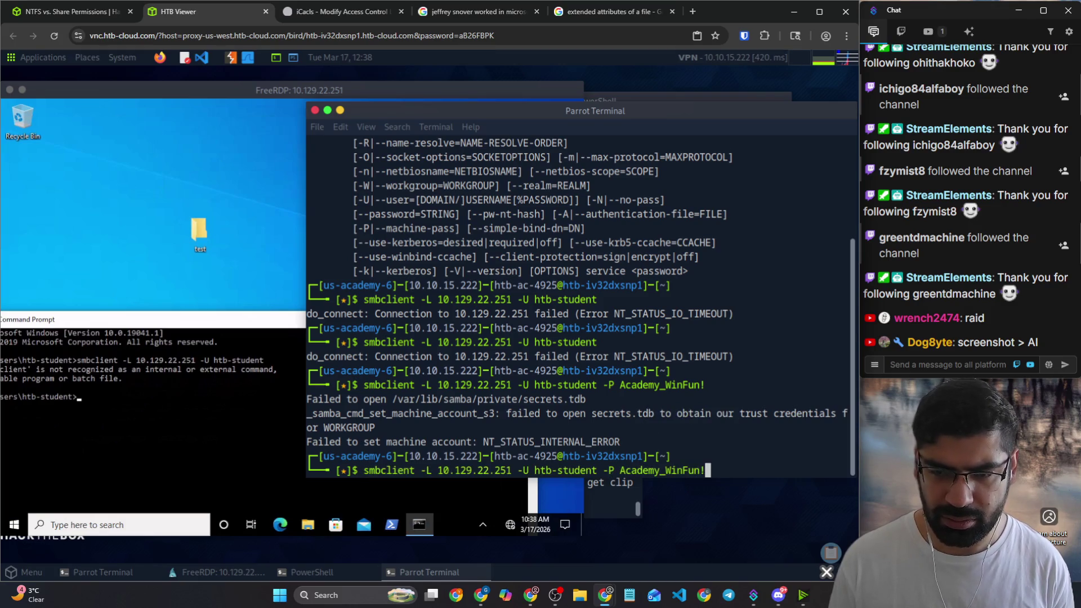
key(Return)
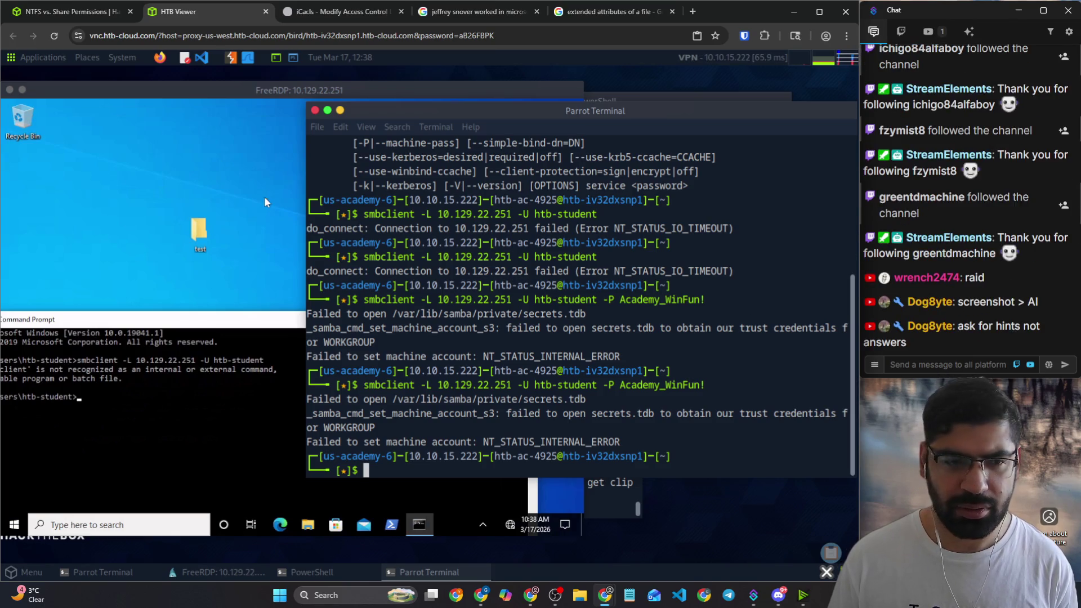
key(ctrl+shift+Tab)
scroll(239, 343, down, 2)
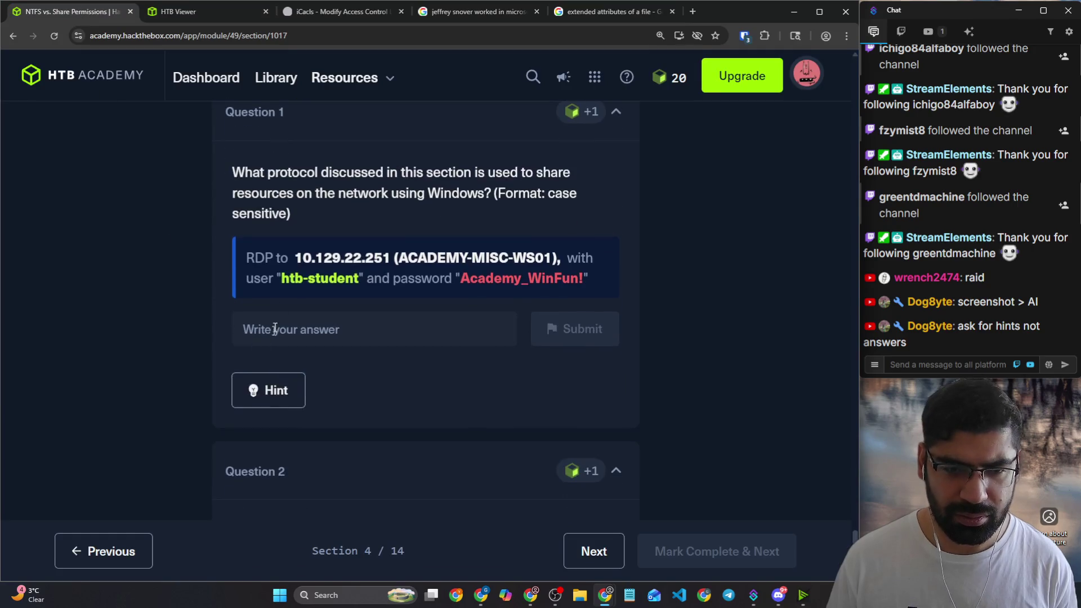
Step: Reveal and read the Question 1 hint, then dismiss it
click(277, 389)
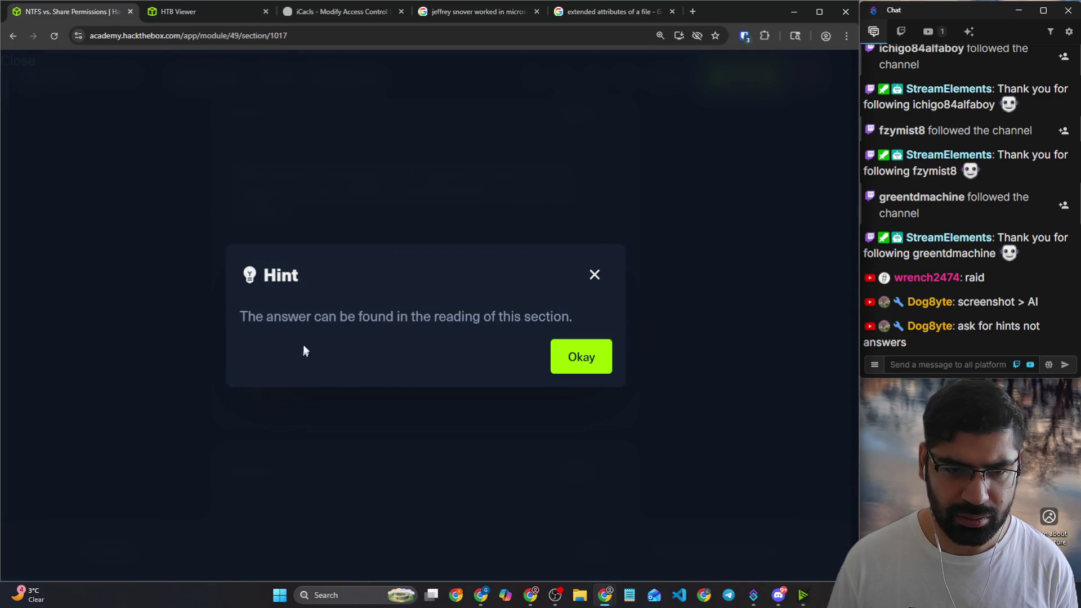
drag(317, 317, 496, 325)
click(596, 274)
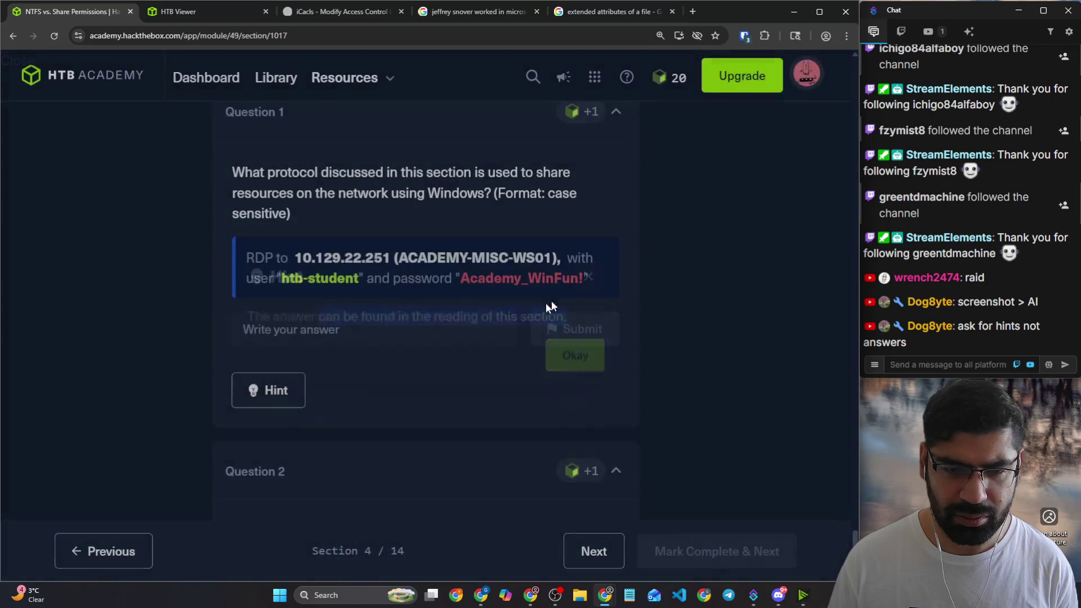
scroll(482, 329, up, 3)
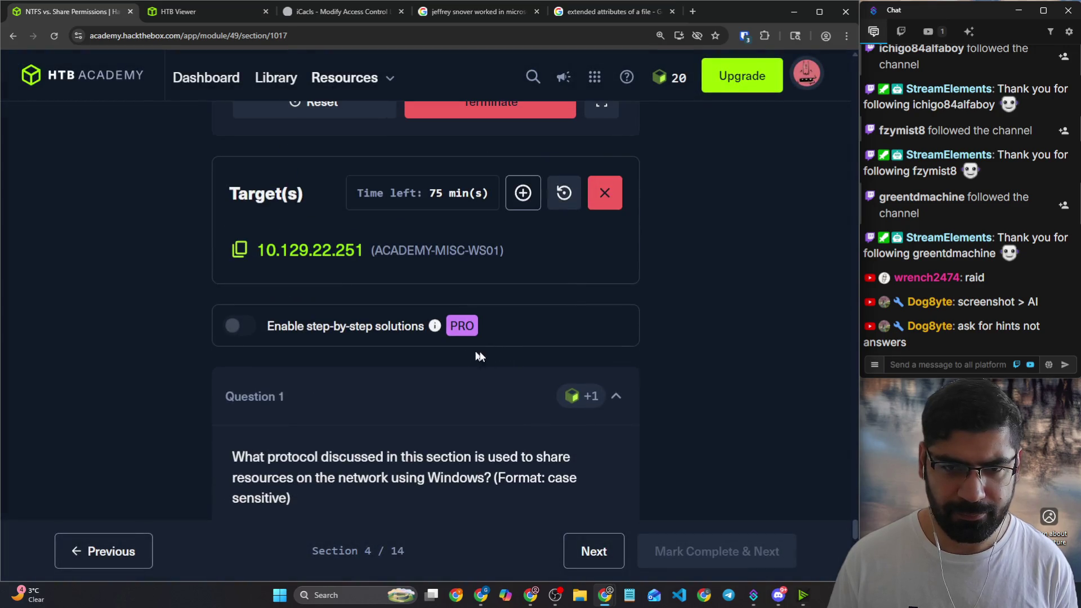
mouse_move(856, 523)
mouse_down()
mouse_move(826, 173)
mouse_move(832, 197)
mouse_up()
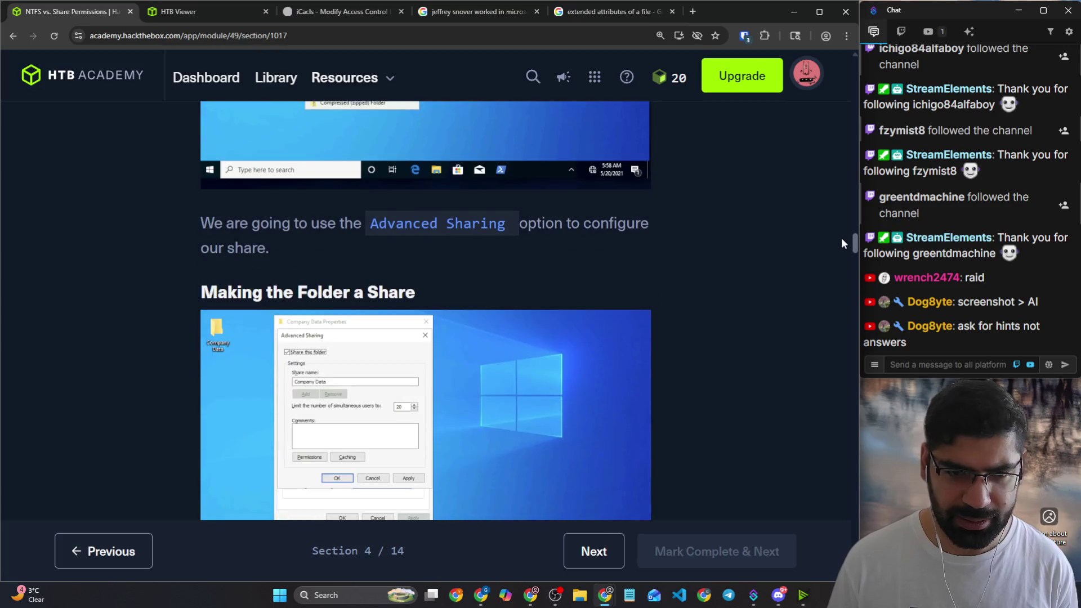
drag(832, 198, 842, 241)
scroll(842, 244, down, 1)
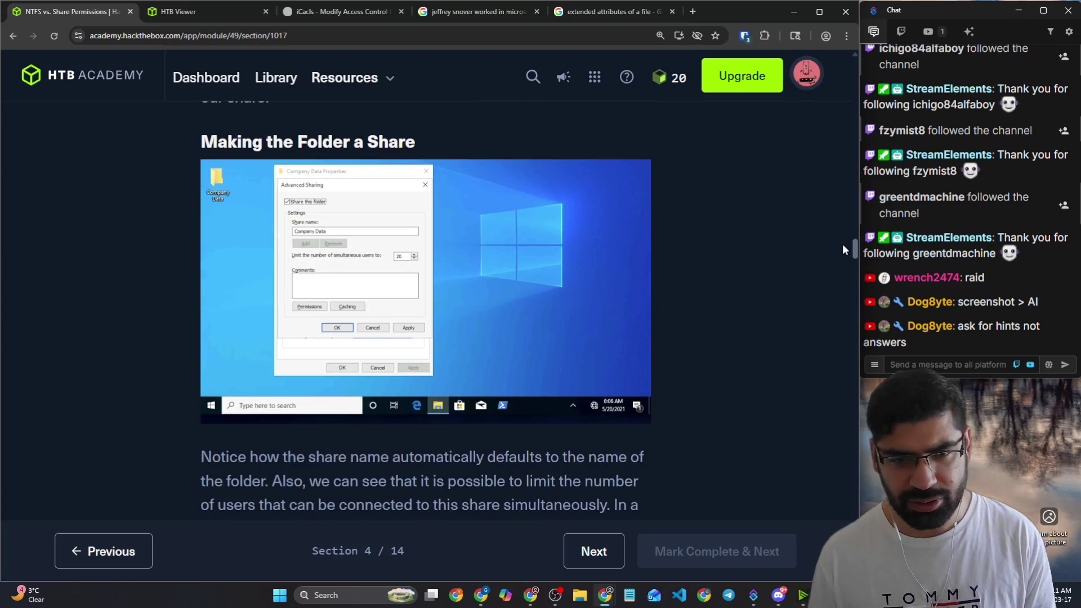
scroll(843, 244, down, 1)
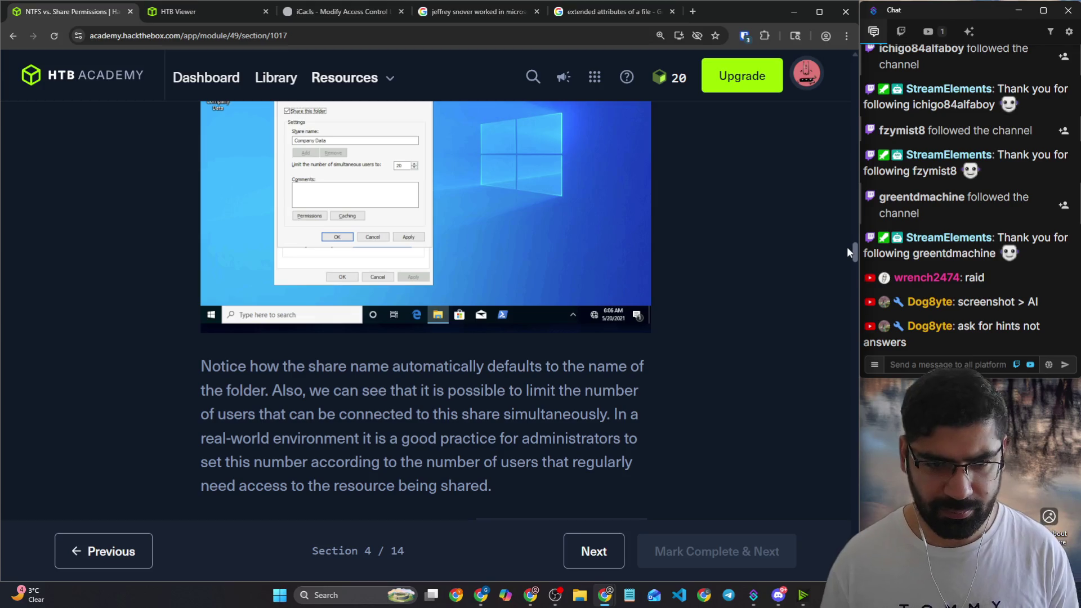
drag(847, 247, 856, 276)
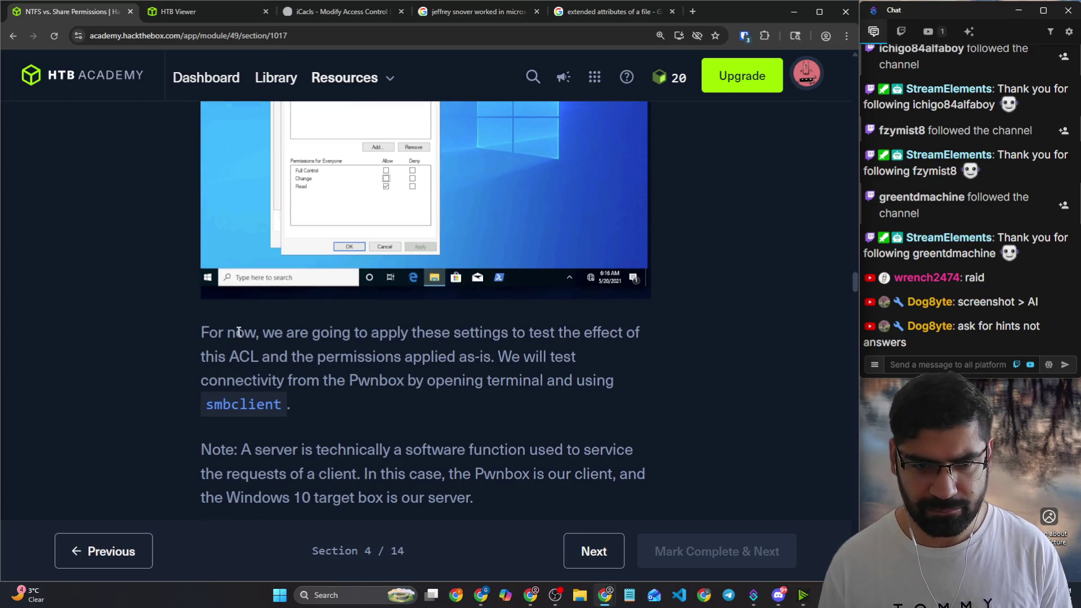
Step: Reread the passage on testing share permissions from Pwnbox with smbclient, then return to the Pwnbox desktop
drag(239, 332, 622, 333)
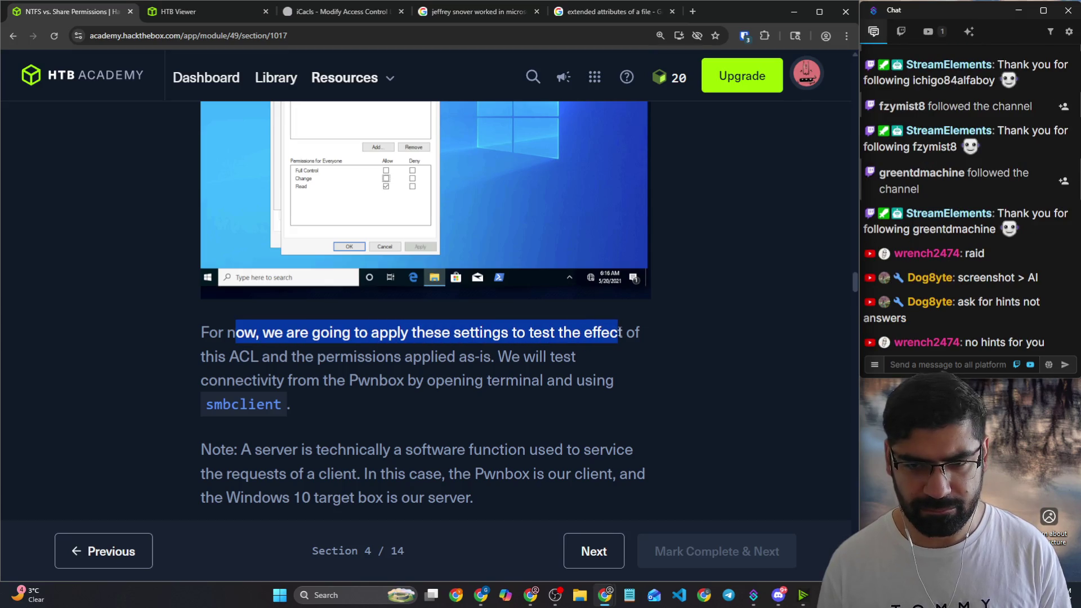
drag(260, 357, 528, 363)
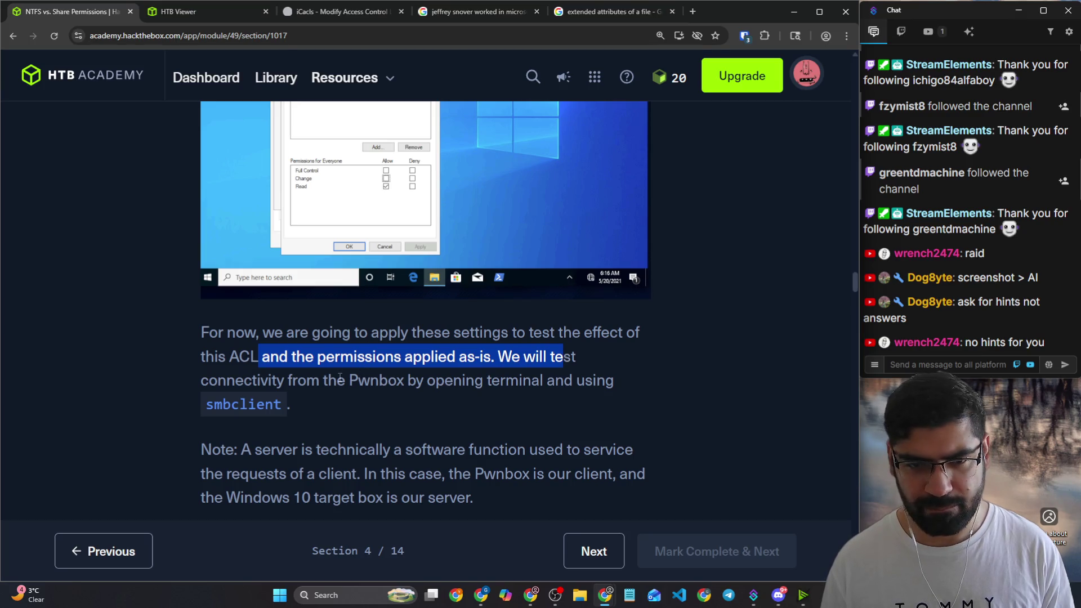
drag(341, 378, 406, 379)
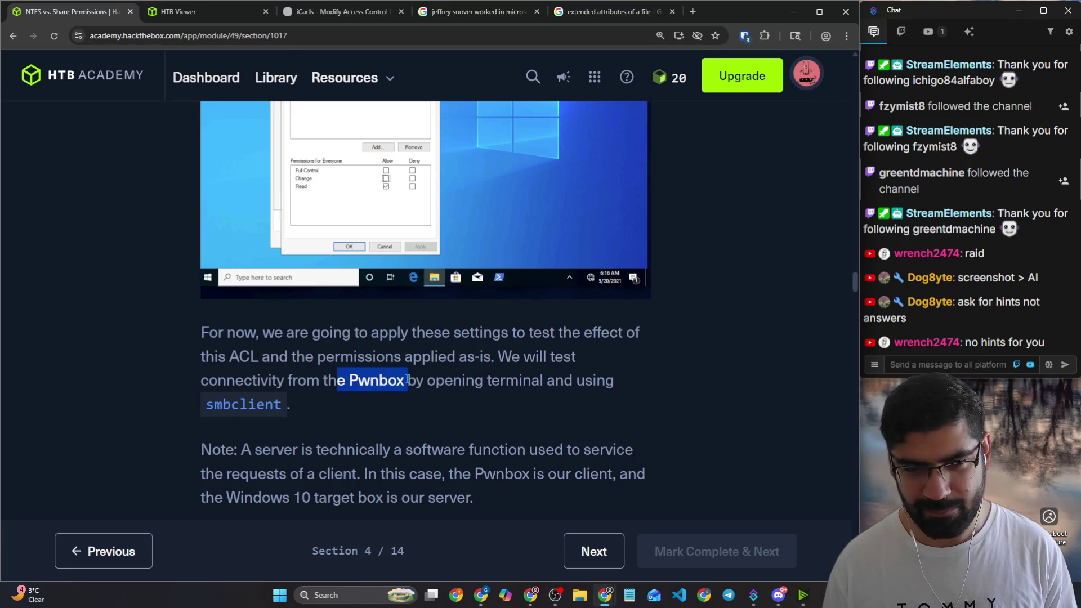
click(334, 384)
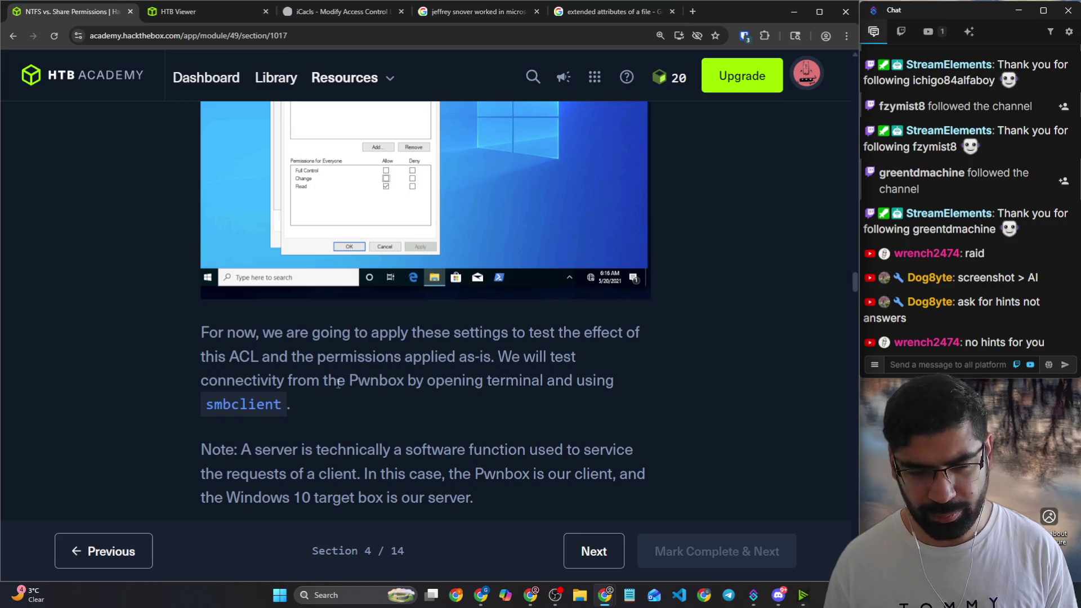
click(223, 12)
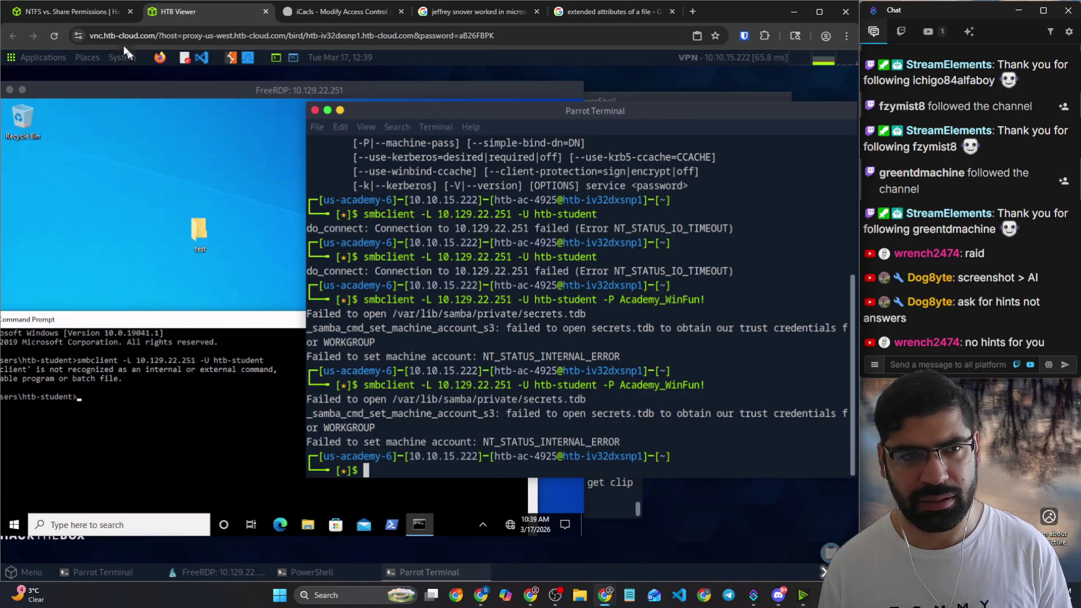
Step: Glance at the lesson's smbclient paragraph, then recall the command and trim its trailing options
click(71, 11)
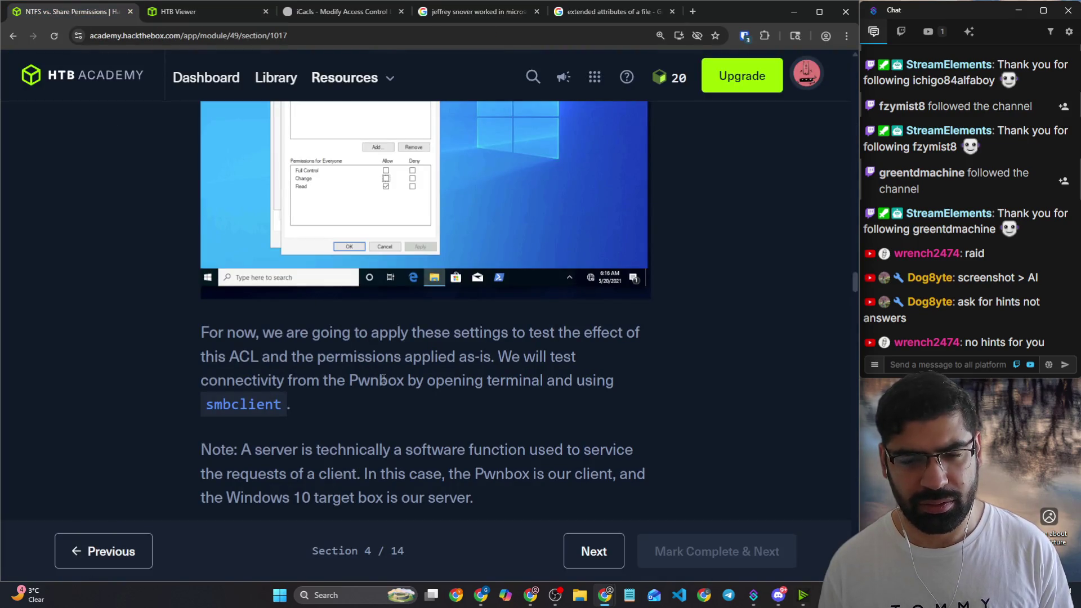
drag(380, 380, 482, 381)
click(177, 12)
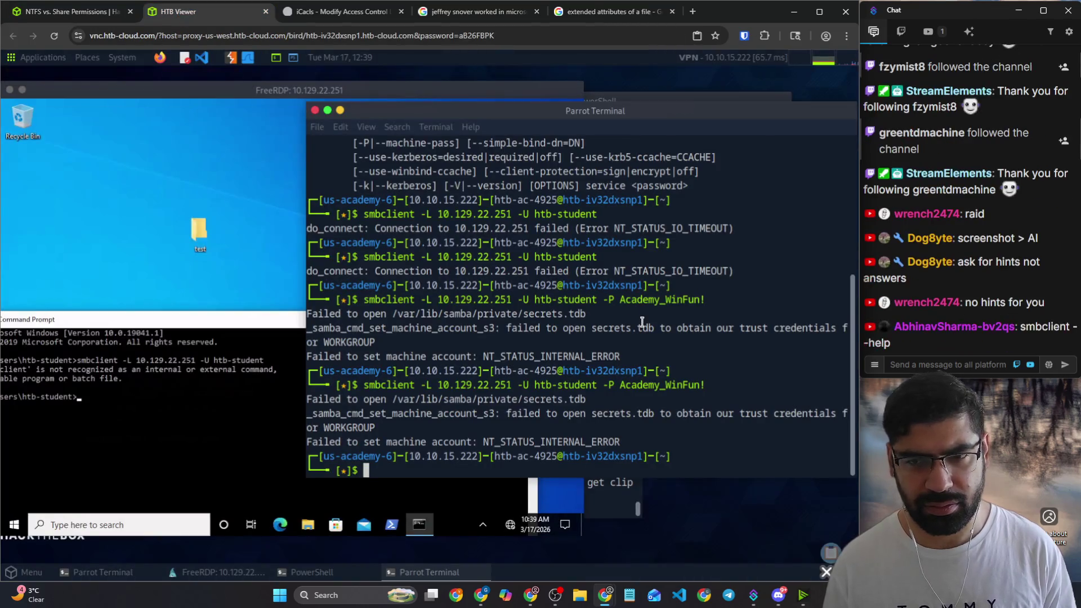
key(Up)
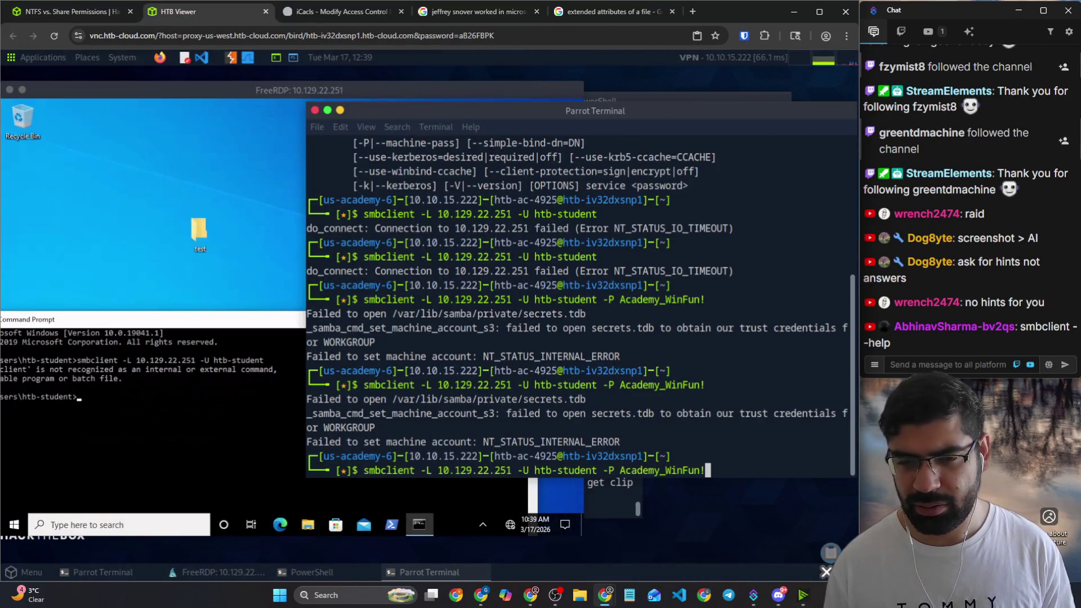
key(BackSpace)
key(BackSpace)
key(BackSpace)
key(BackSpace)
key(BackSpace)
key(BackSpace)
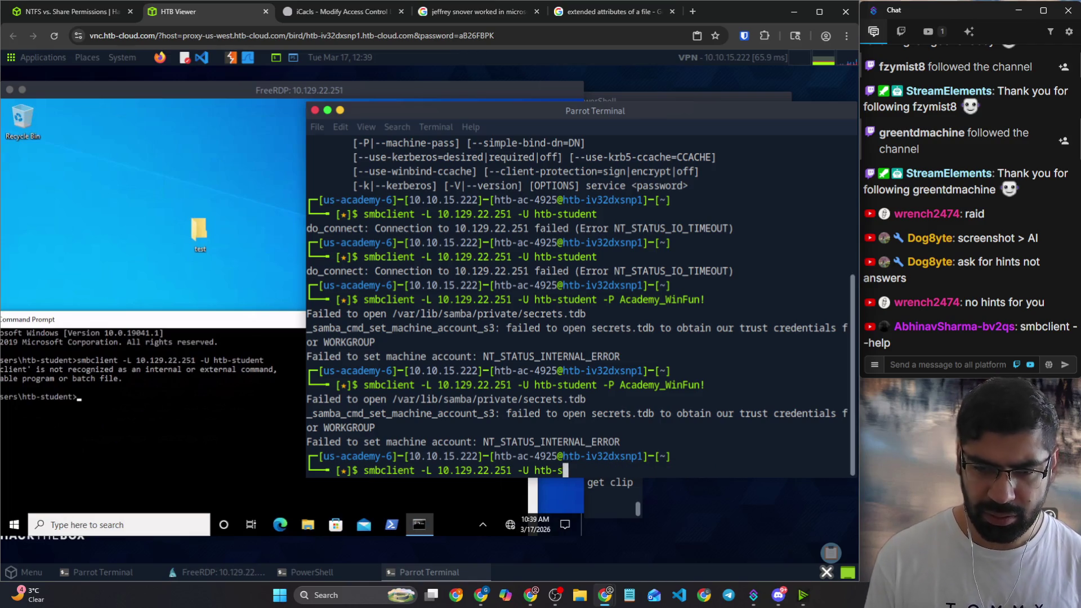
key(BackSpace)
key(BackSpace)
key(BackSpace)
key(BackSpace)
key(BackSpace)
key(BackSpace)
key(BackSpace)
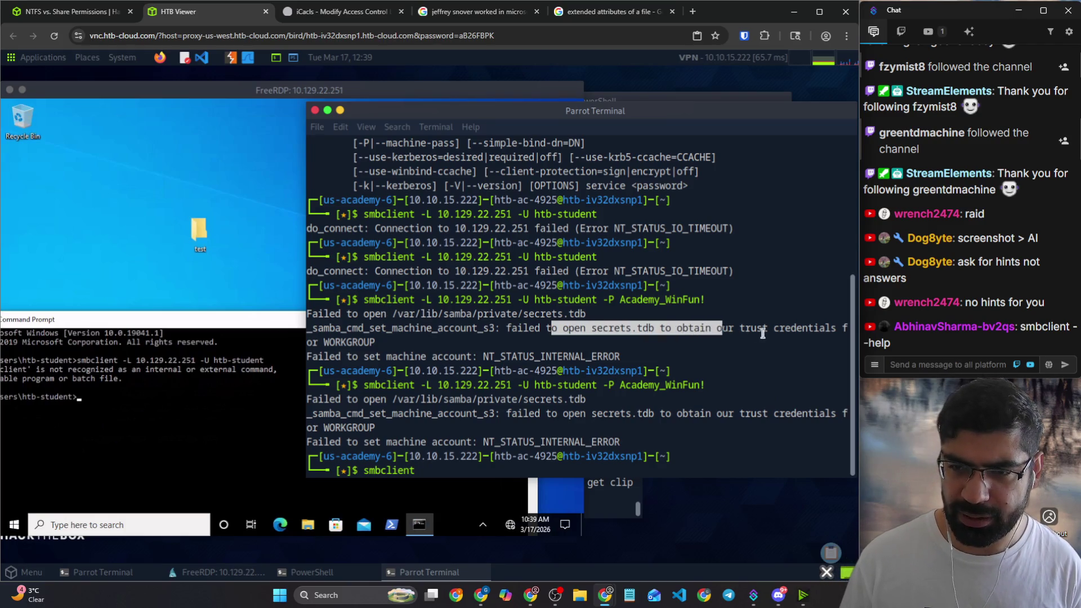
Step: Copy the block of secrets.tdb failure messages from the smbclient output and switch to Google
drag(551, 330, 767, 330)
click(419, 346)
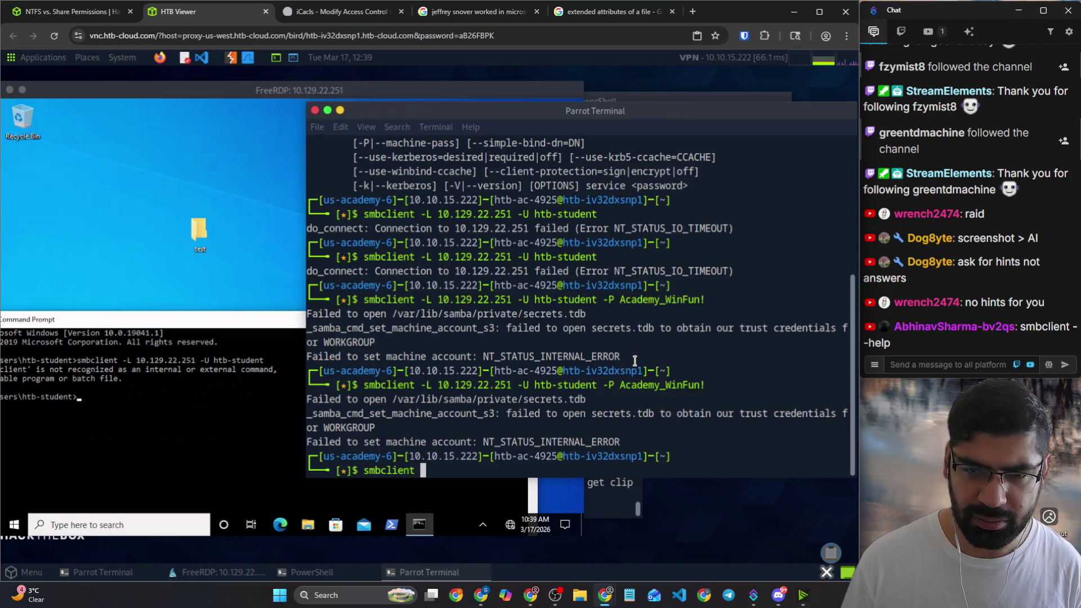
drag(636, 357, 341, 313)
right_click(355, 319)
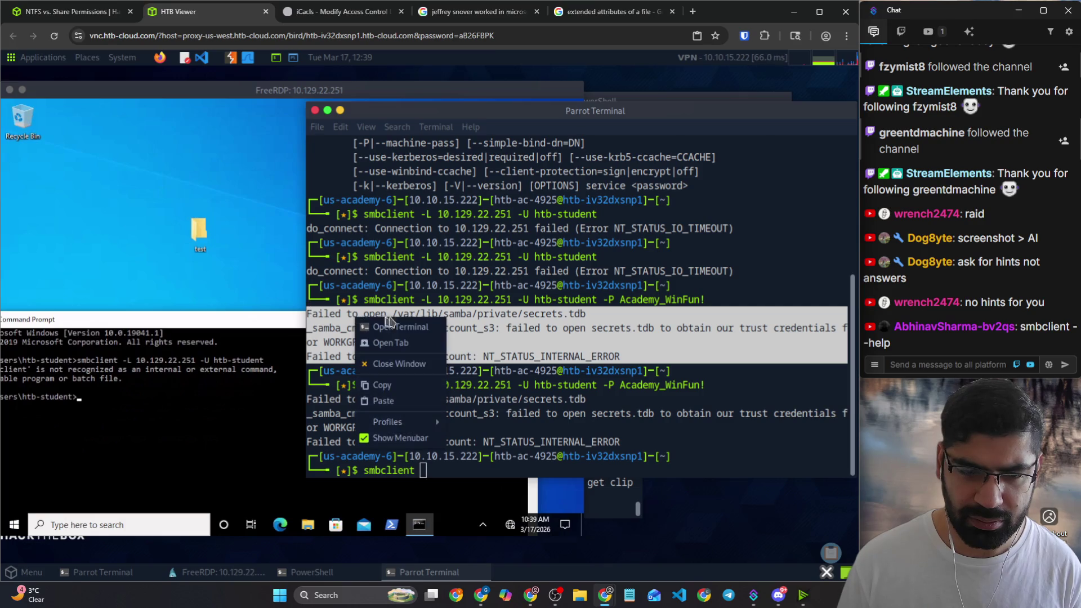
click(391, 386)
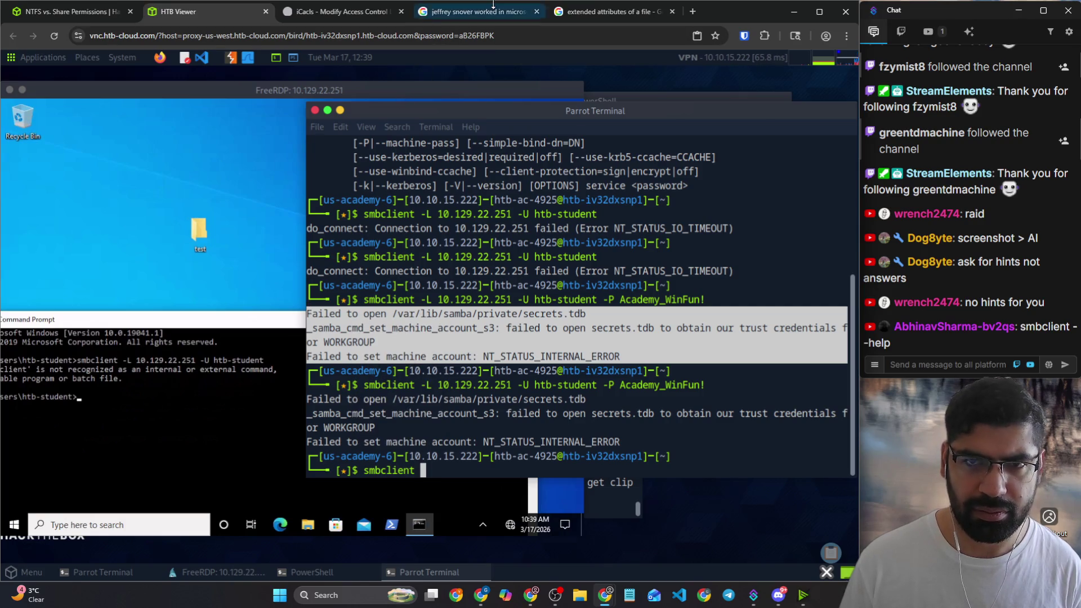
click(680, 17)
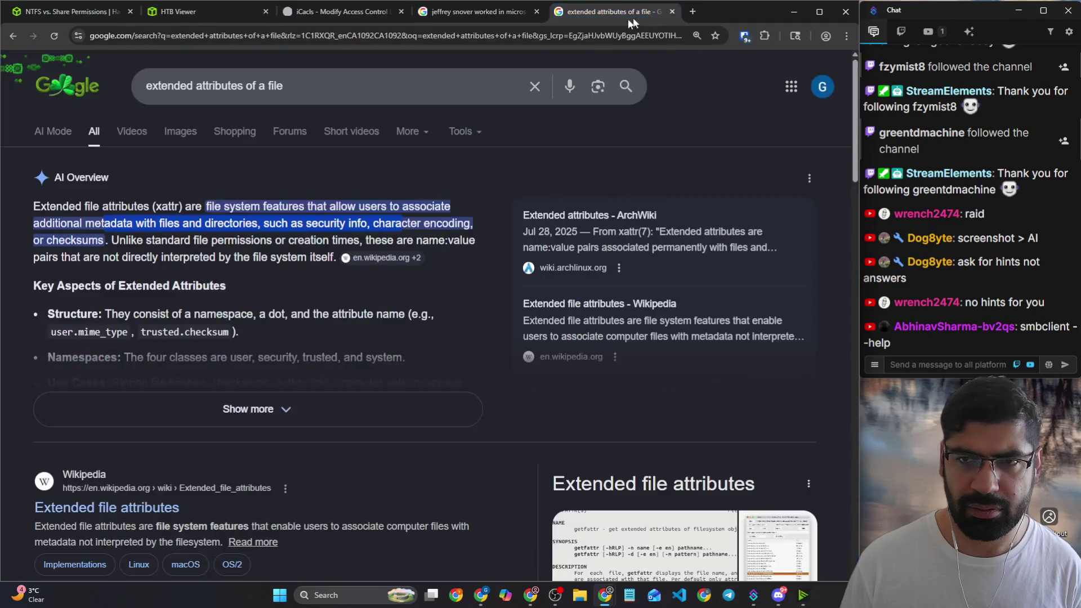
Step: Search Google for the pasted secrets.tdb error, then for the smbclient password flag
click(561, 34)
key(ctrl+v)
key(Return)
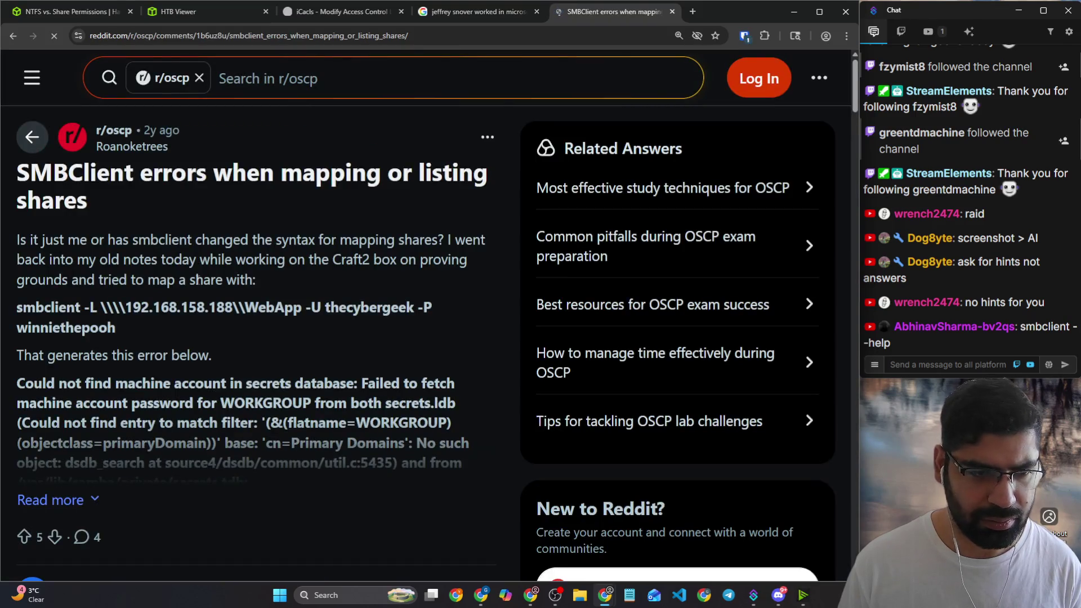
scroll(197, 279, down, 3)
scroll(197, 285, down, 4)
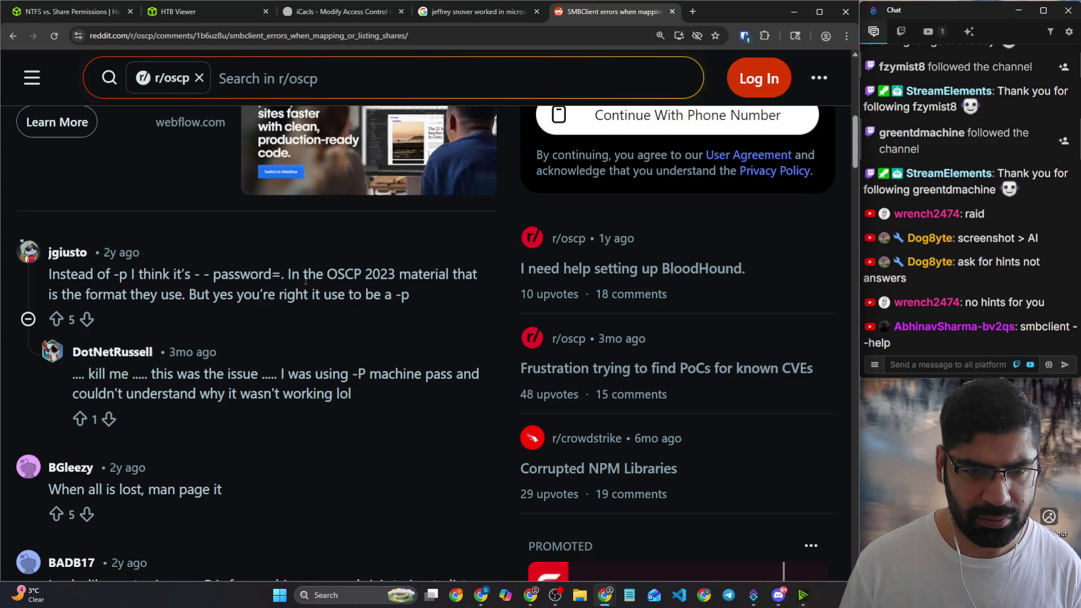
click(325, 39)
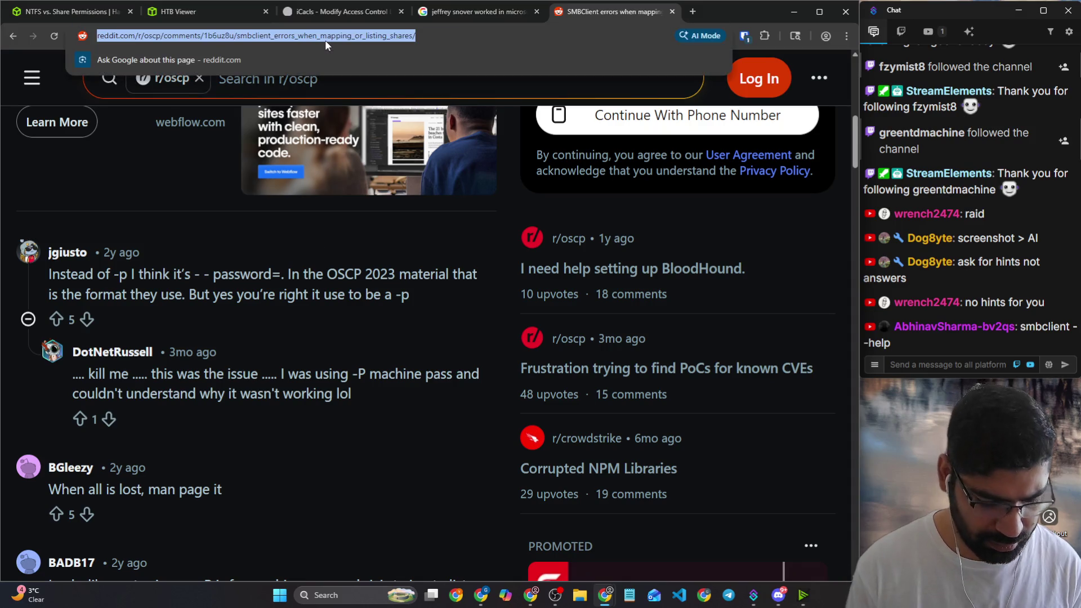
text(smbclient )
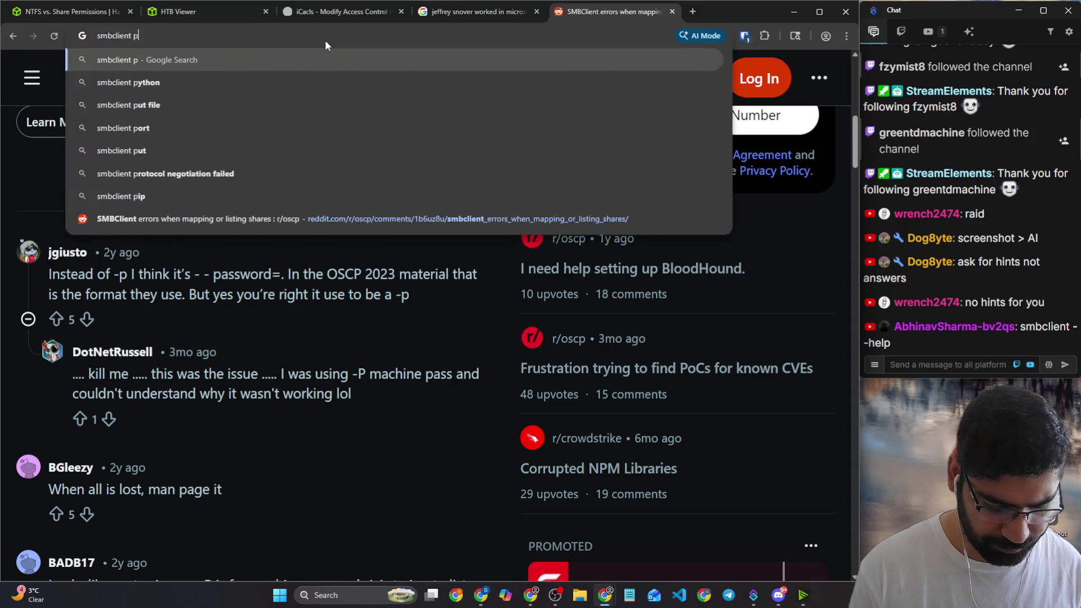
text(passowrd)
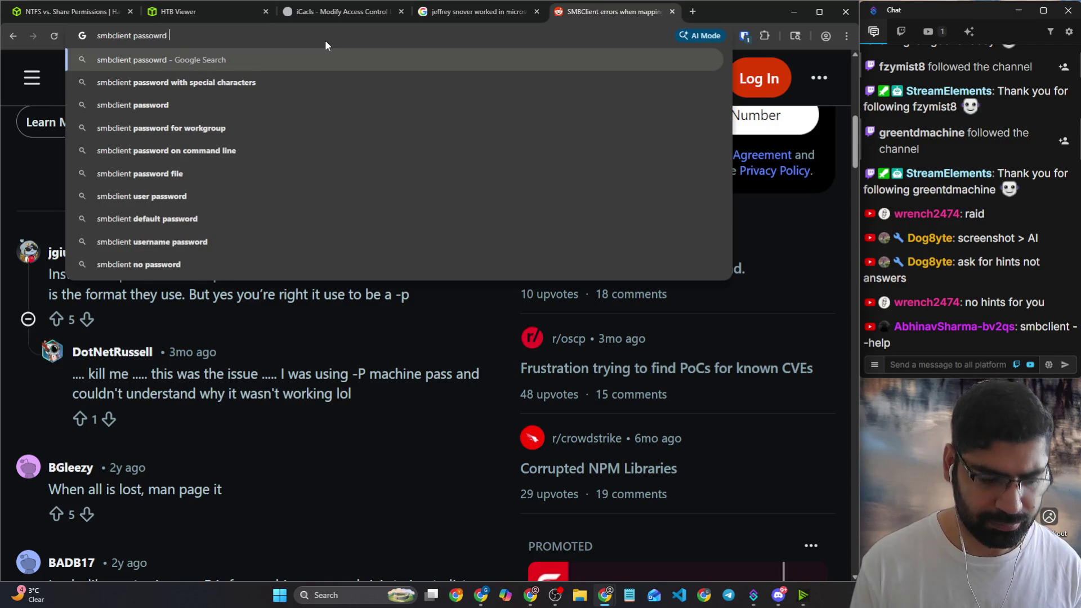
text( fiag)
key(Return)
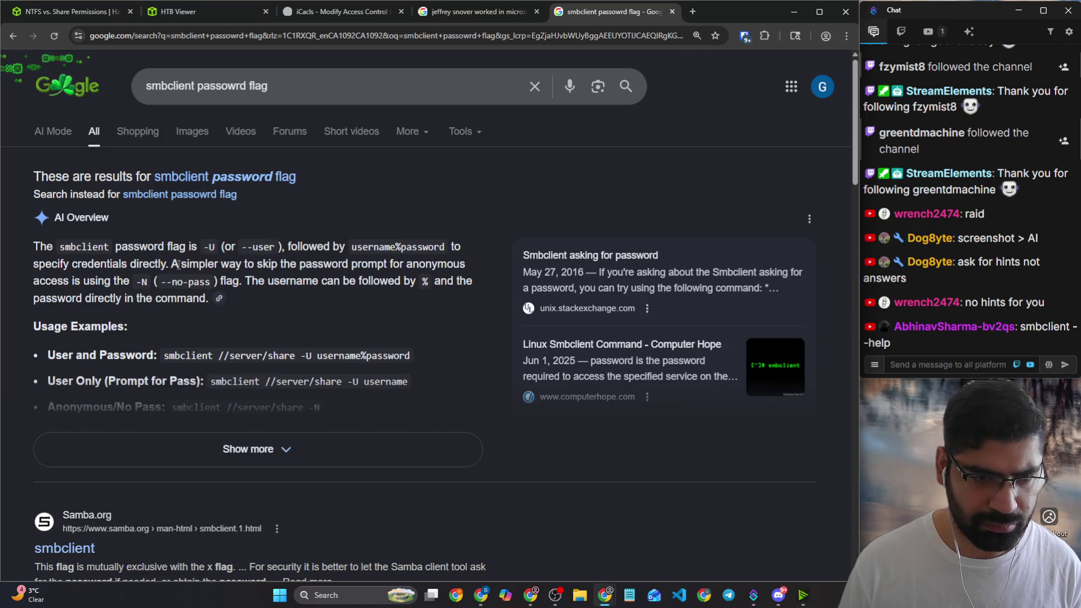
Step: Expand the AI overview showing the username%password form, then return to the Pwnbox session
click(285, 448)
click(482, 14)
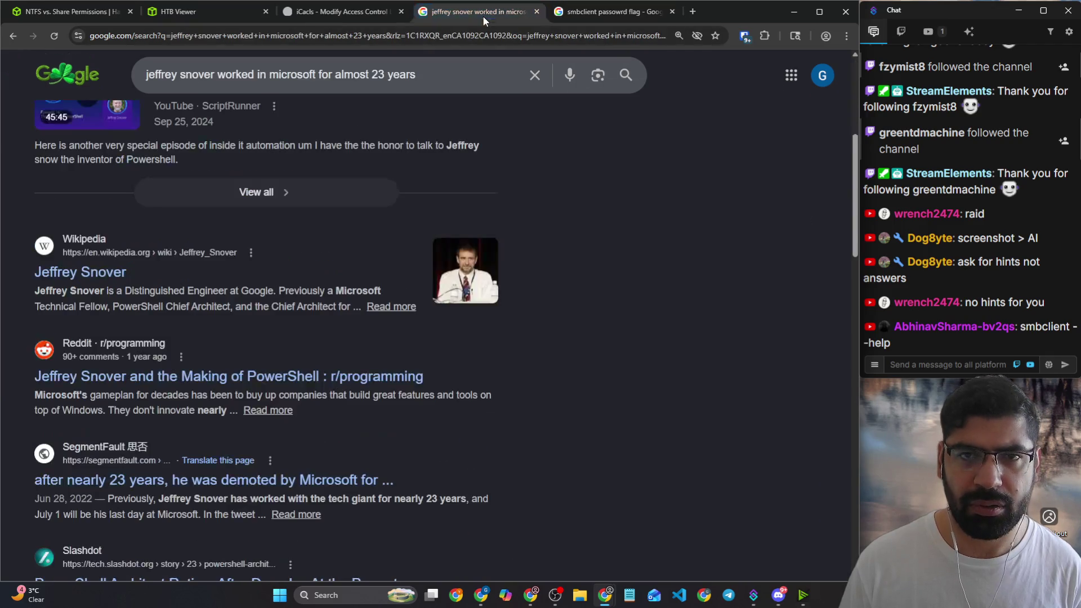
click(241, 13)
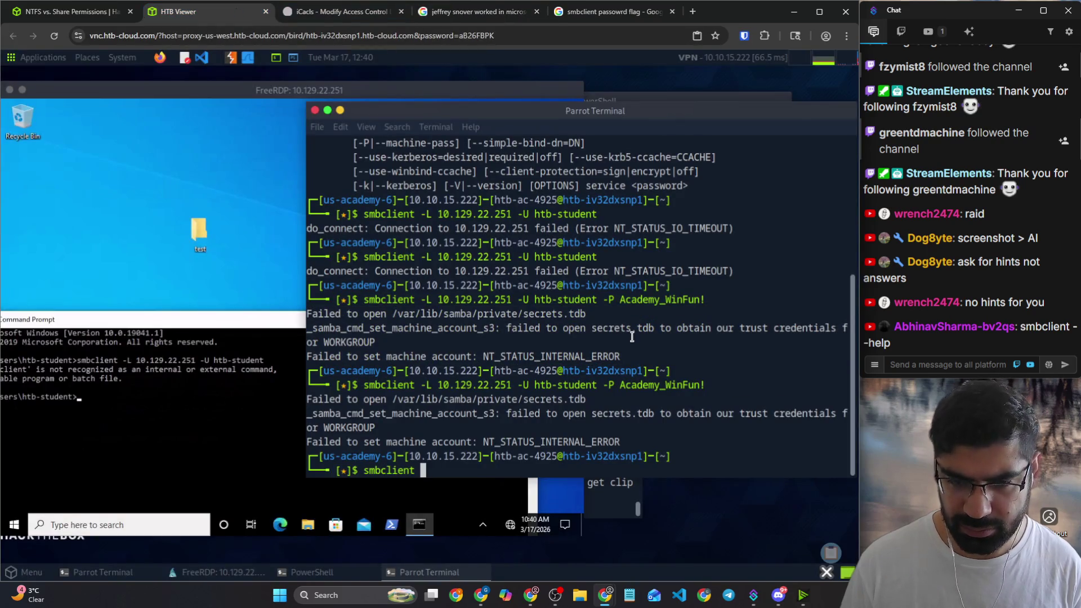
text(-L 10.129.22.251 -U htb-student)
Step: Discard the typed command and rerun the earlier smbclient listing by pasting it at the prompt
key(BackSpace)
key(BackSpace)
key(BackSpace)
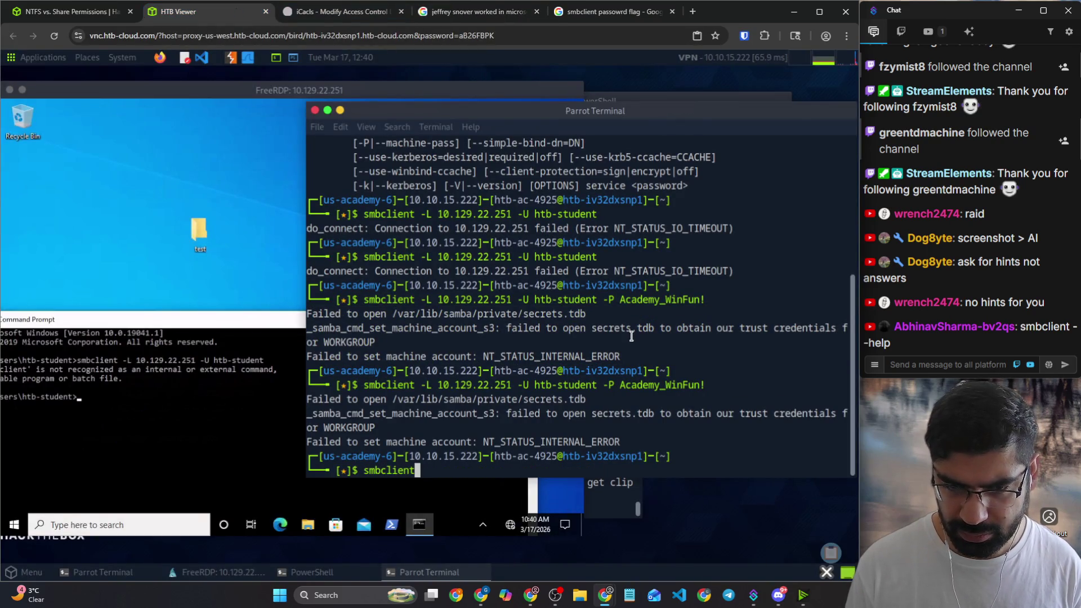
key(BackSpace)
key(BackSpace)
key(BackSpace)
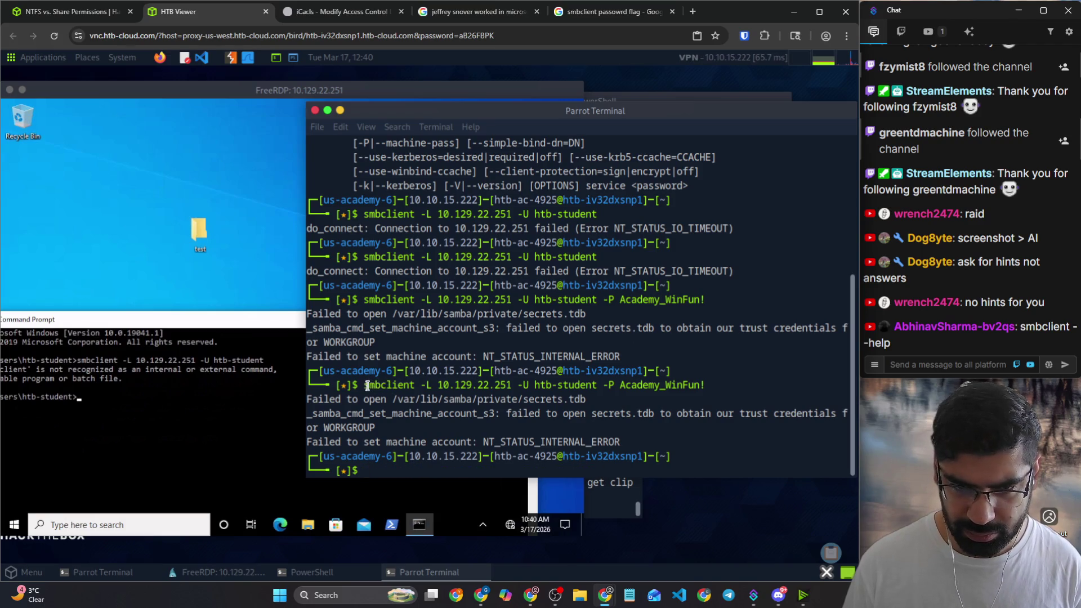
drag(369, 385, 710, 386)
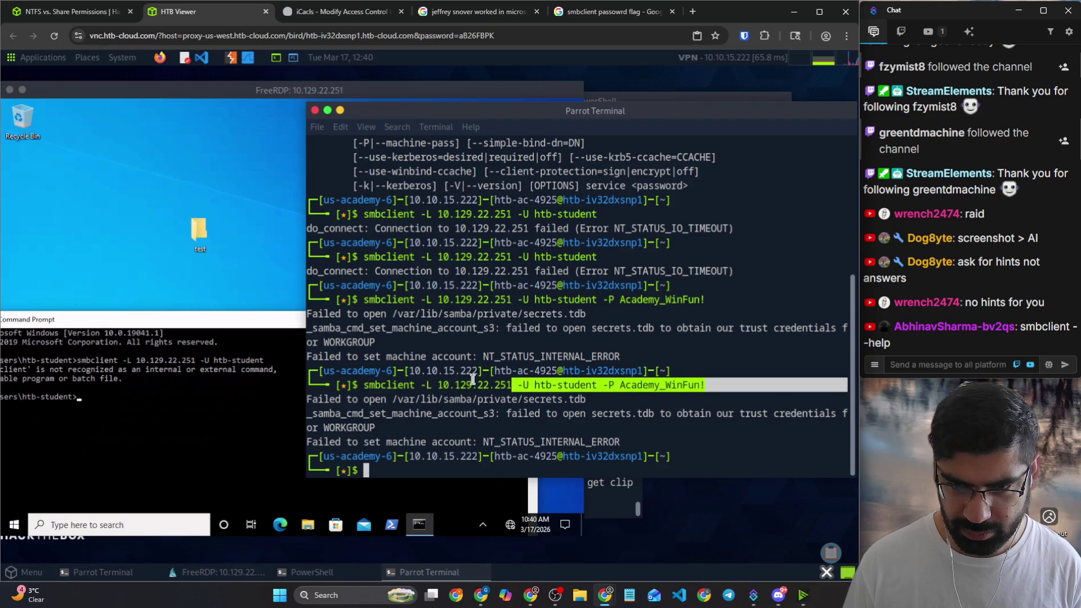
drag(846, 385, 365, 383)
key(ctrl+c)
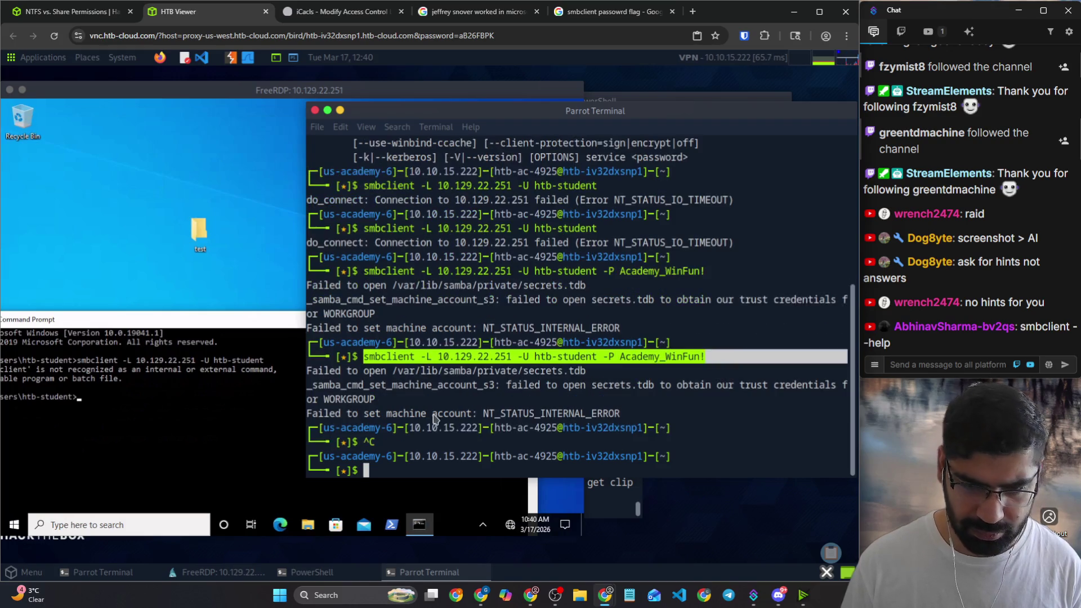
right_click(433, 478)
click(487, 490)
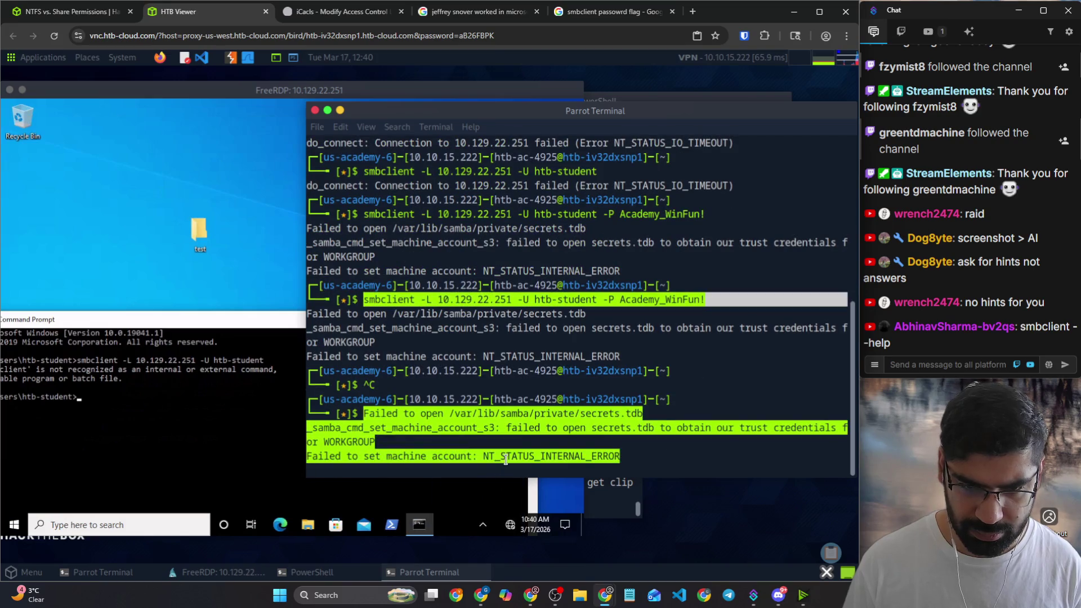
key(Return)
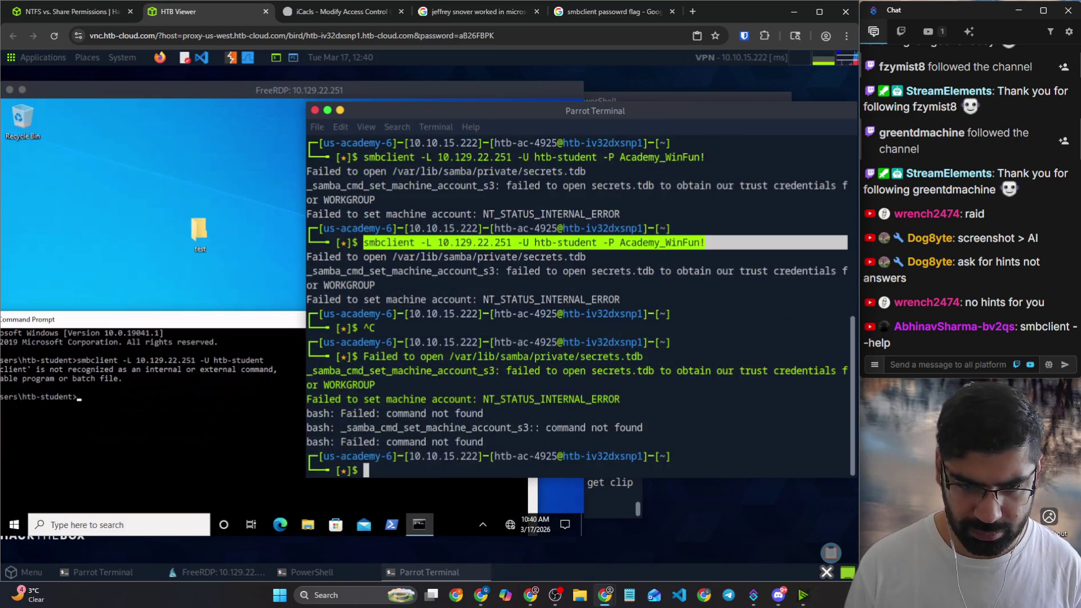
Step: Select the earlier smbclient command text, then switch to the HTB Academy lesson
triple_click(387, 243)
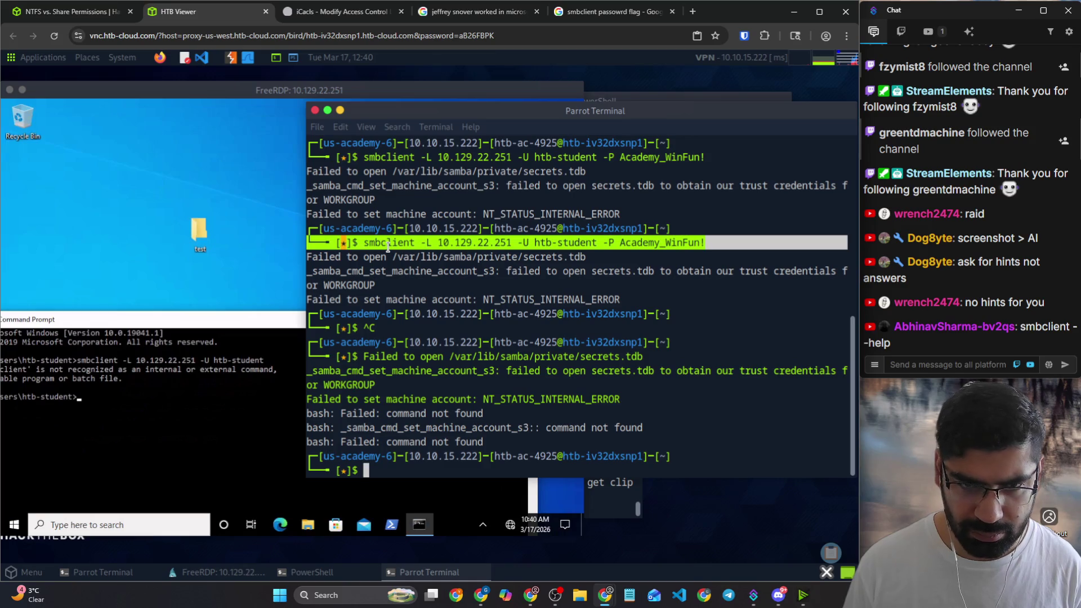
click(382, 247)
drag(364, 245, 708, 241)
key(ctrl+shift+Tab)
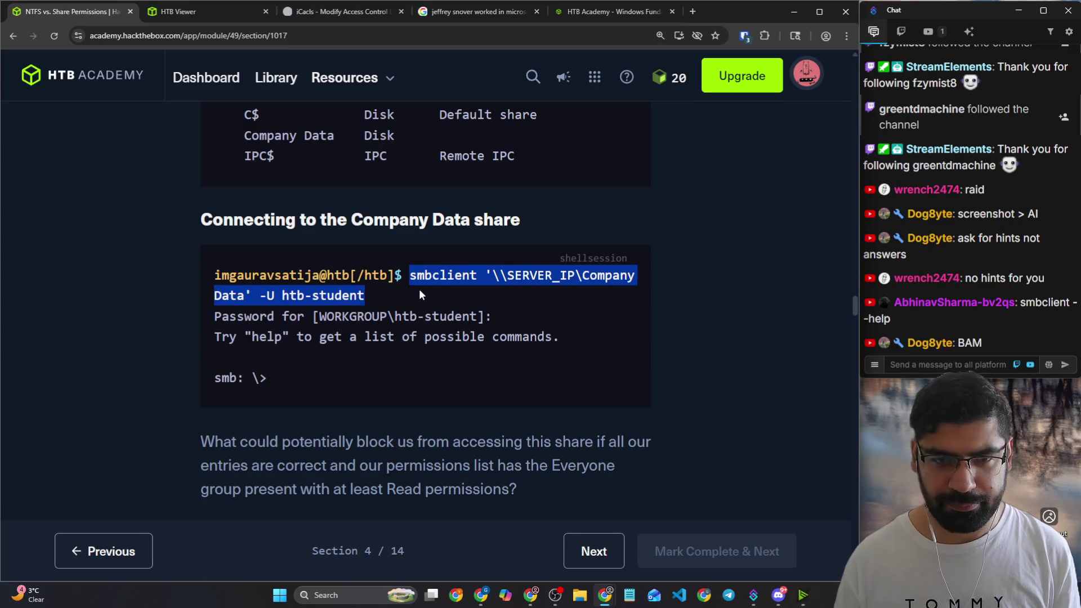
Step: Copy \Company Data' from the lesson example and paste it into the recalled smbclient command on the Pwnbox
drag(486, 276, 500, 276)
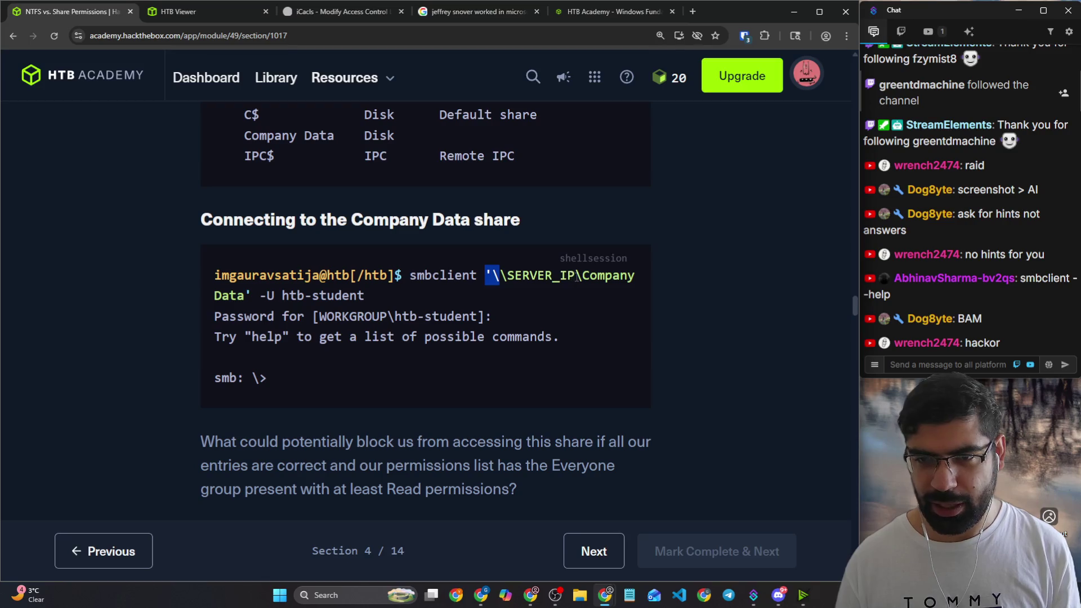
drag(575, 276, 252, 295)
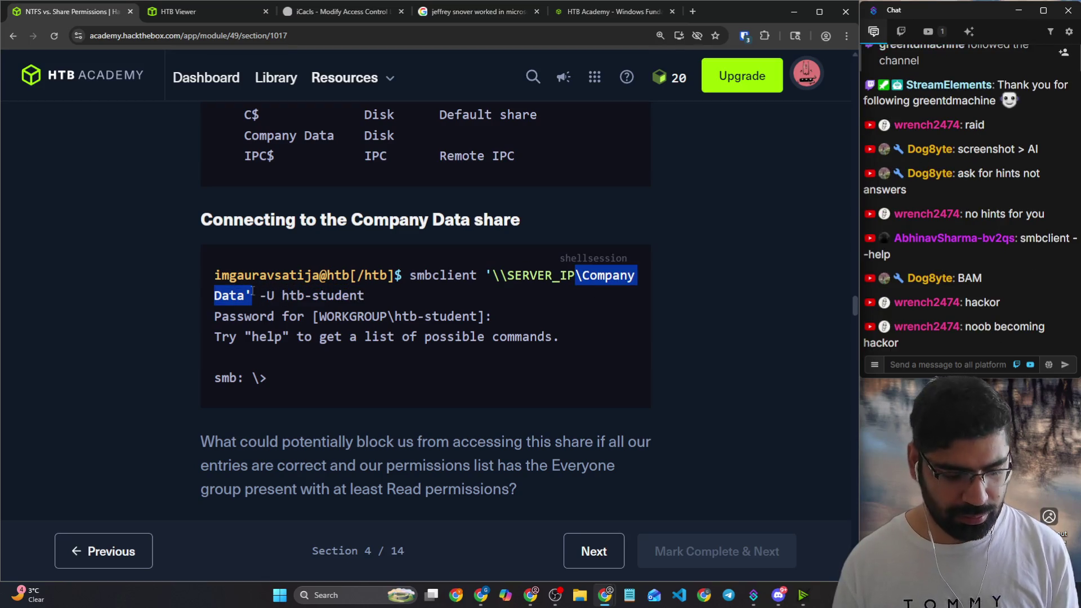
click(178, 12)
click(701, 350)
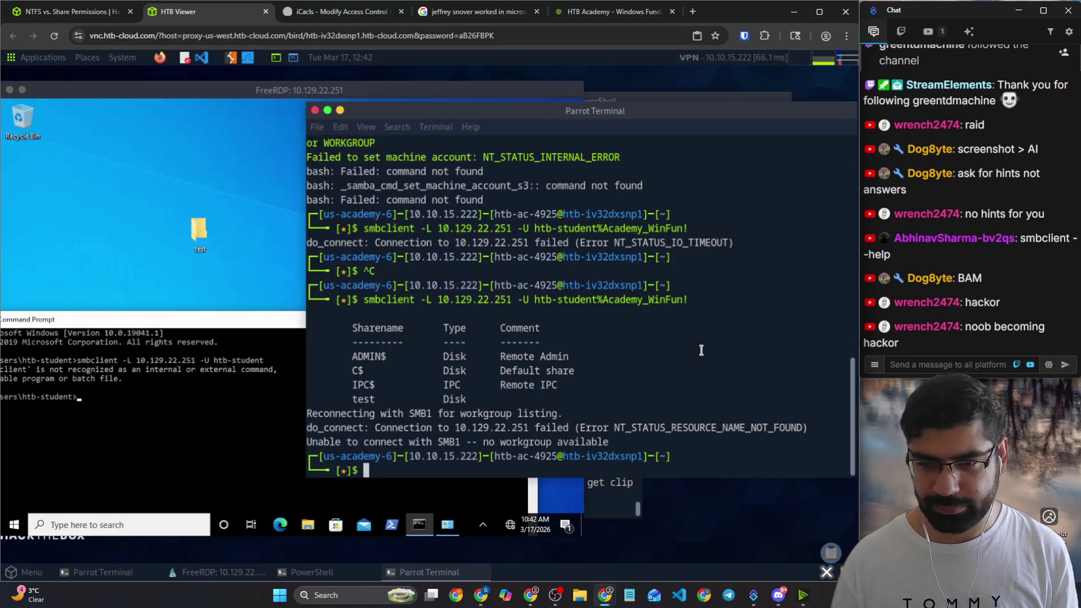
key(Up)
key(Left)
key(Left)
key(Left)
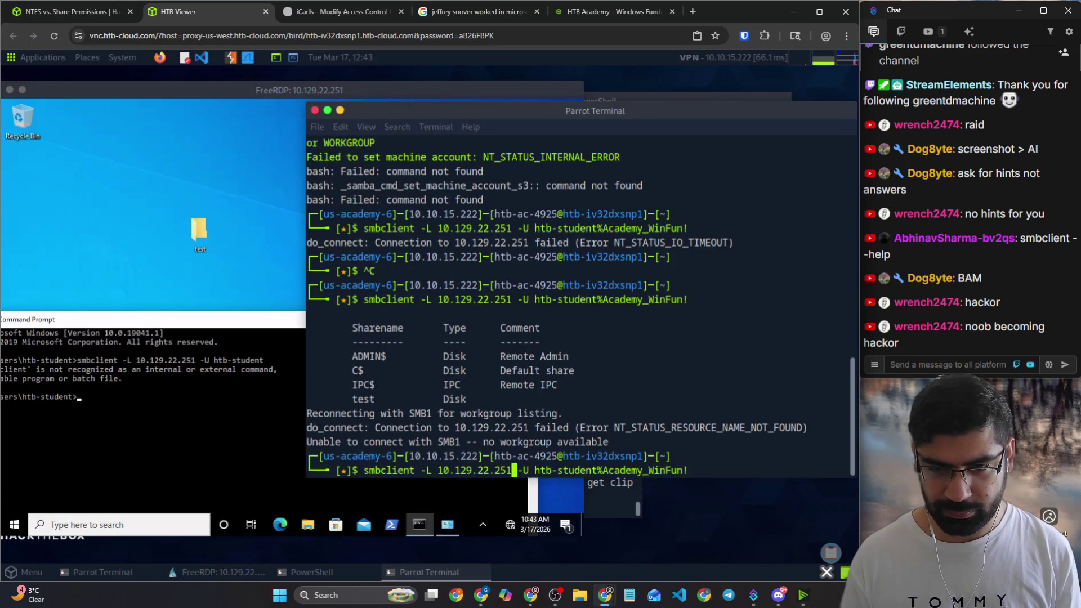
key(ctrl+shift+v)
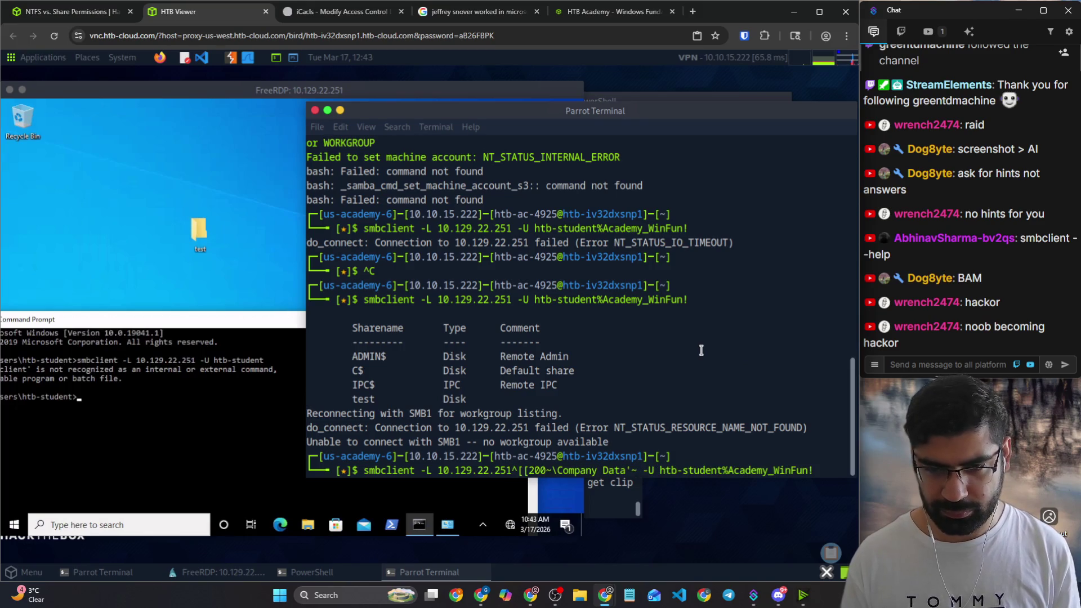
Step: Clean the pasted escape codes and -L from the command, run the Company Data connection (bad network name), and recall it
key(BackSpace)
key(Left)
key(Left)
key(Left)
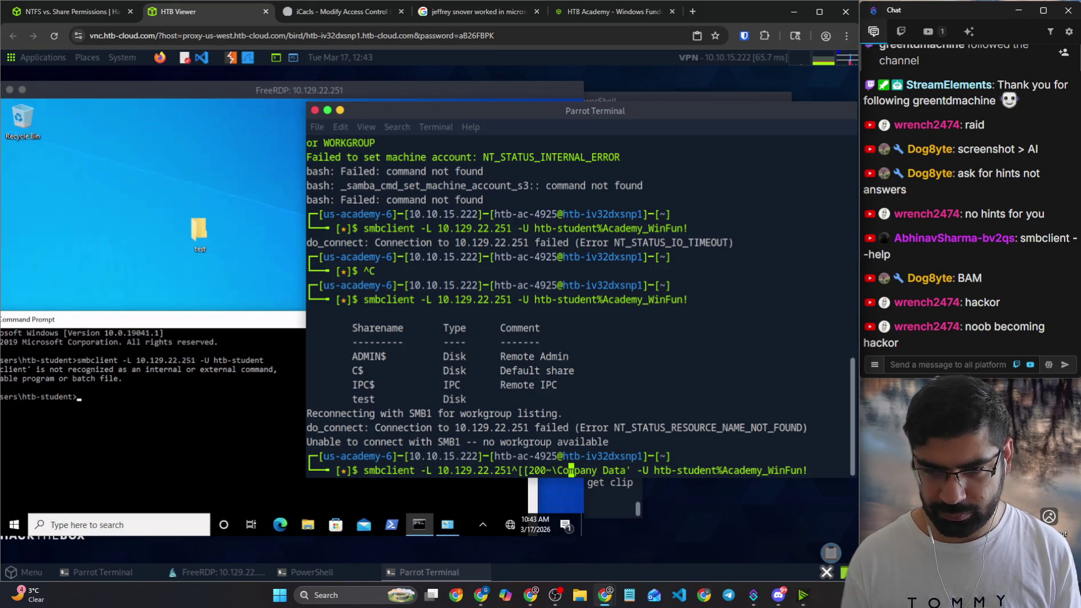
key(BackSpace)
key(BackSpace)
key(BackSpace)
key(BackSpace)
key(BackSpace)
key(BackSpace)
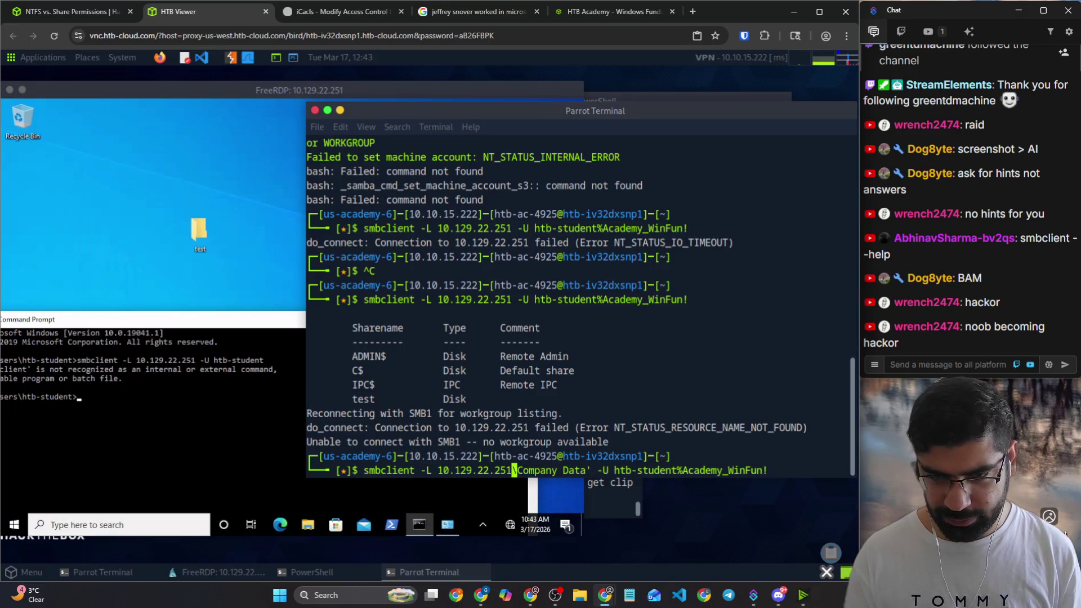
key(Left)
key(Left)
key(Left)
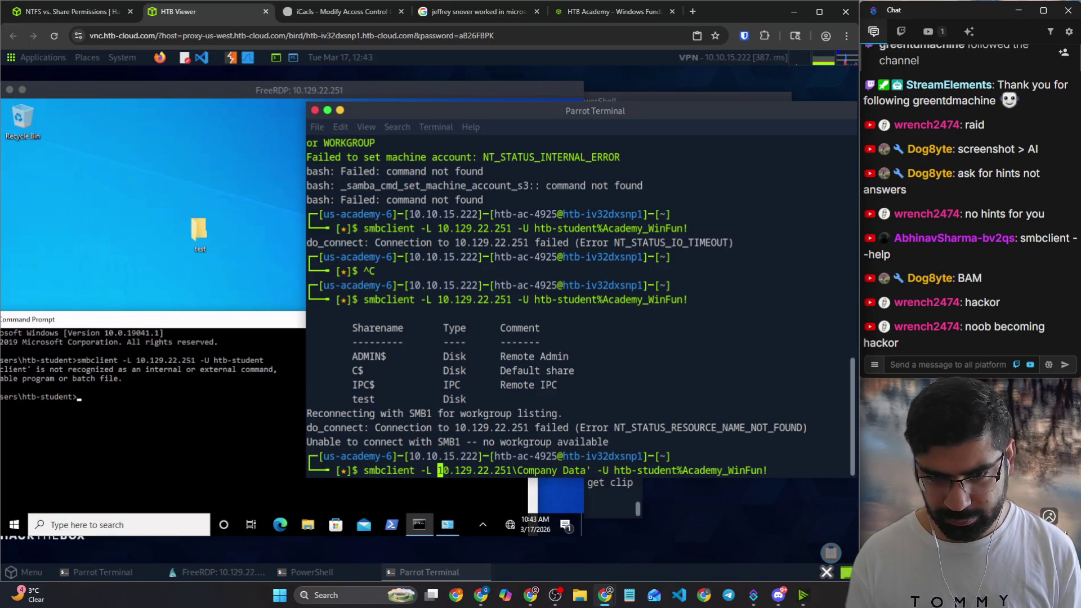
key(BackSpace)
key(BackSpace)
key(BackSpace)
text(')
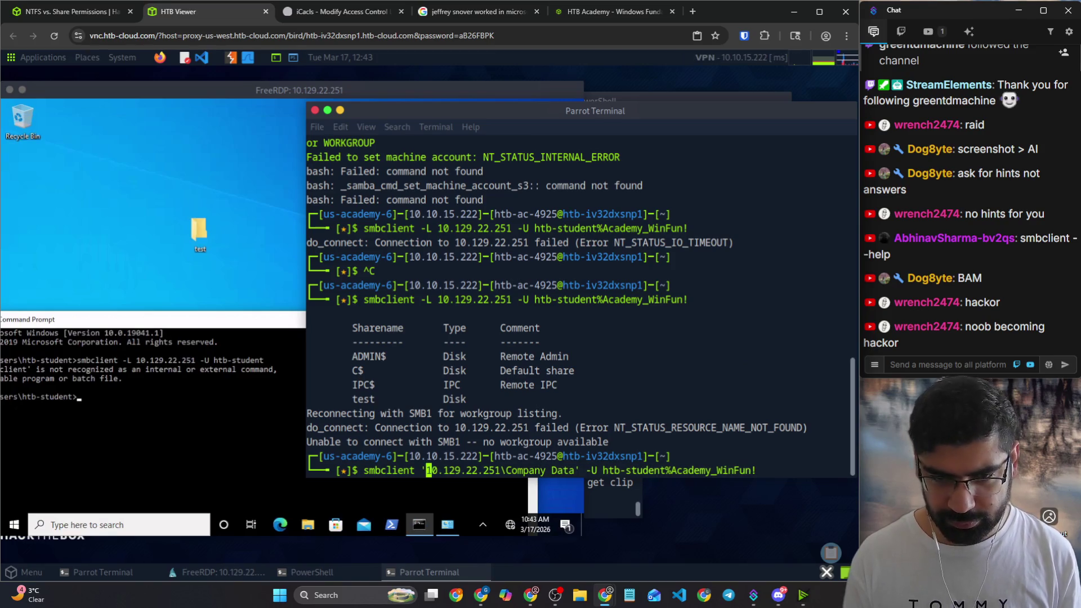
text(\)
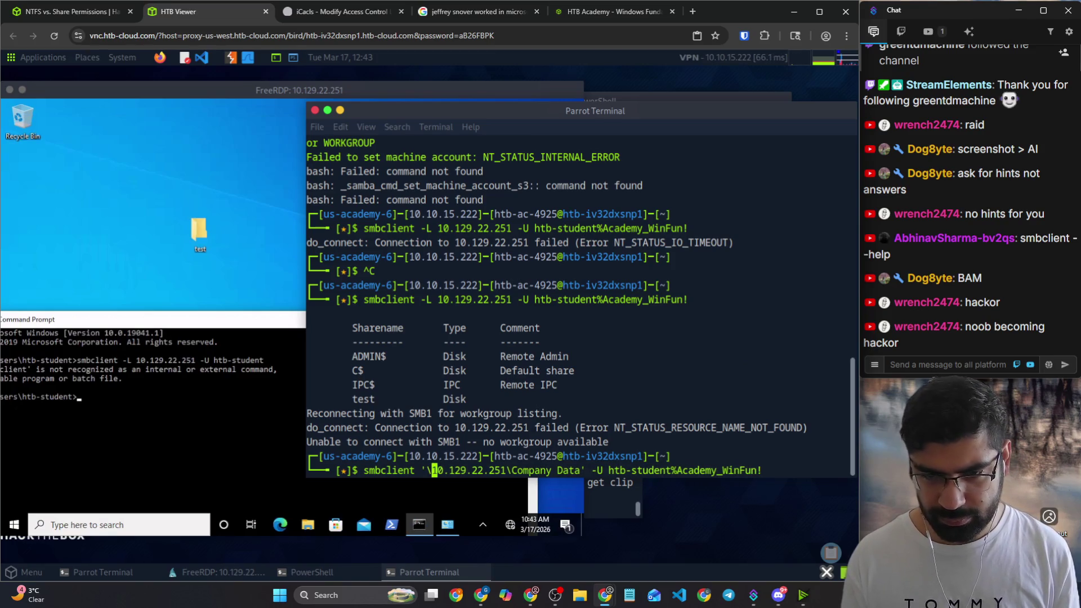
text(\)
key(Return)
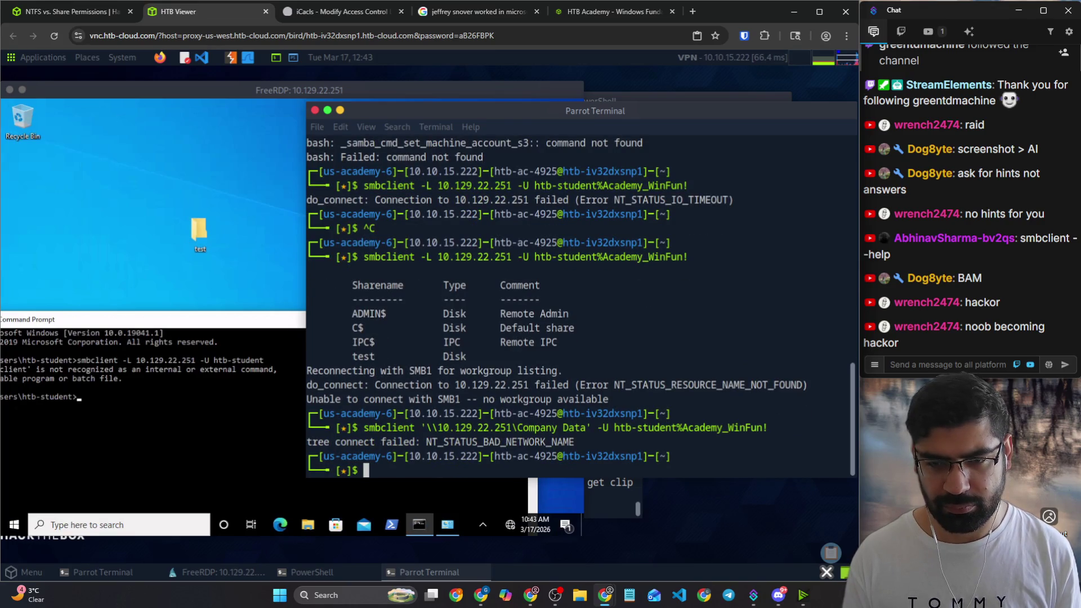
key(Up)
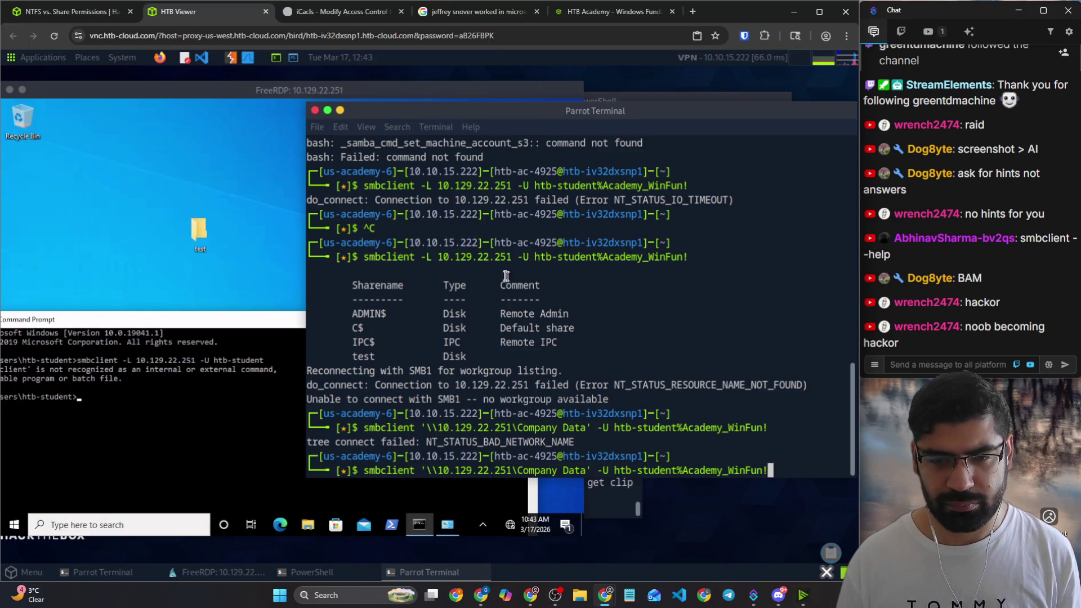
click(74, 12)
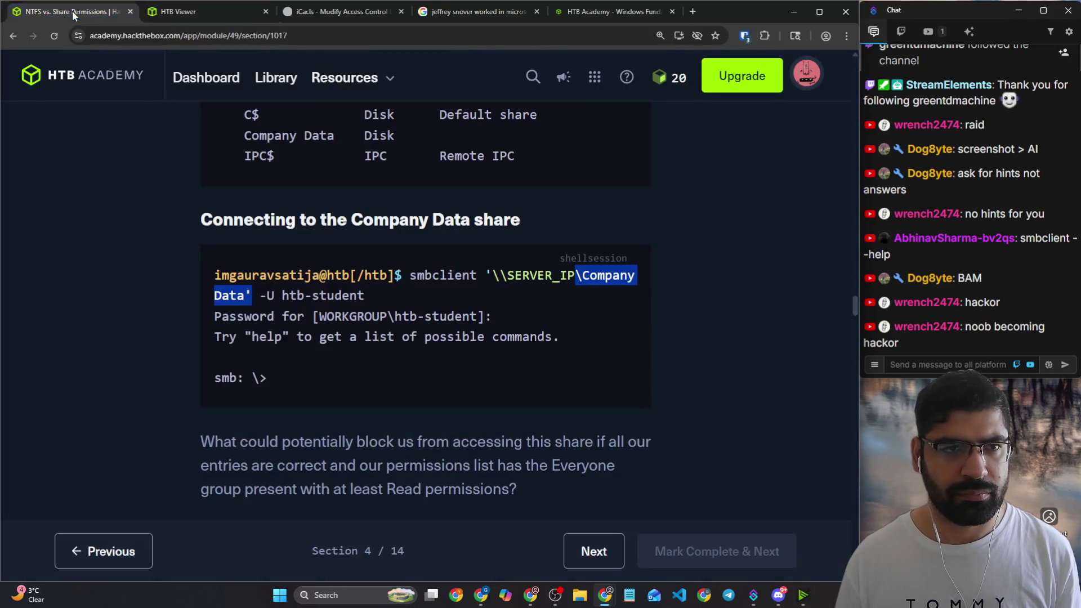
Step: Compare the recalled smbclient command against the lesson's '\\10.129.22.251\Company Data' example
click(184, 12)
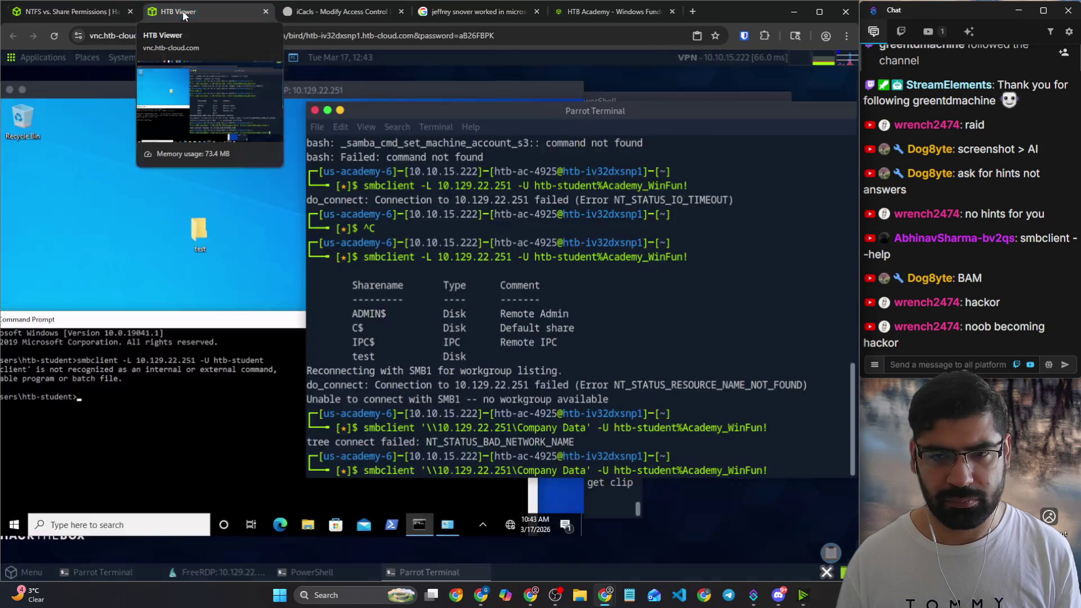
click(56, 14)
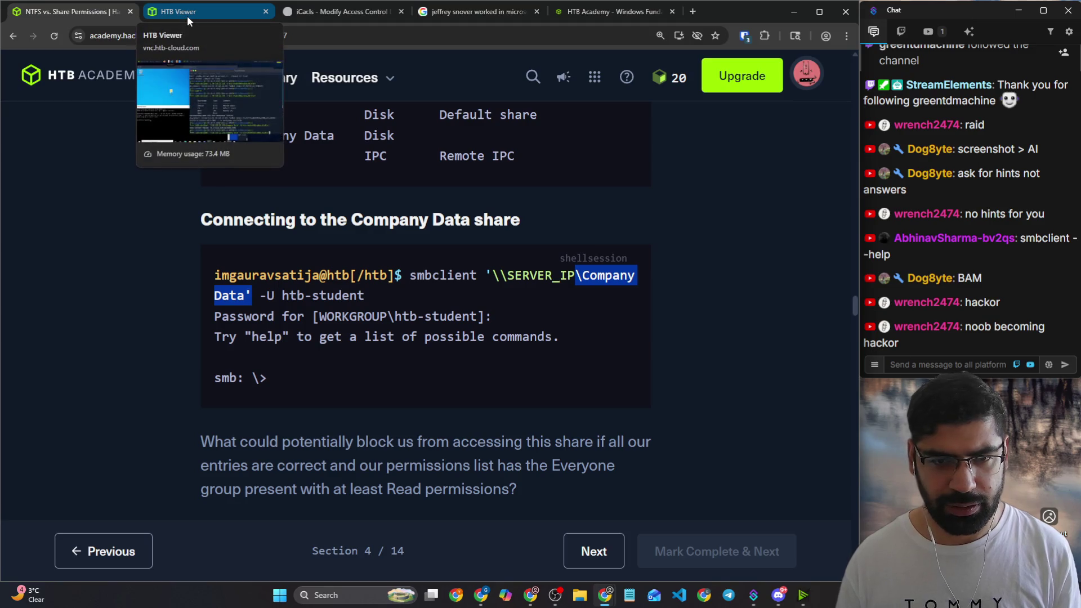
click(187, 17)
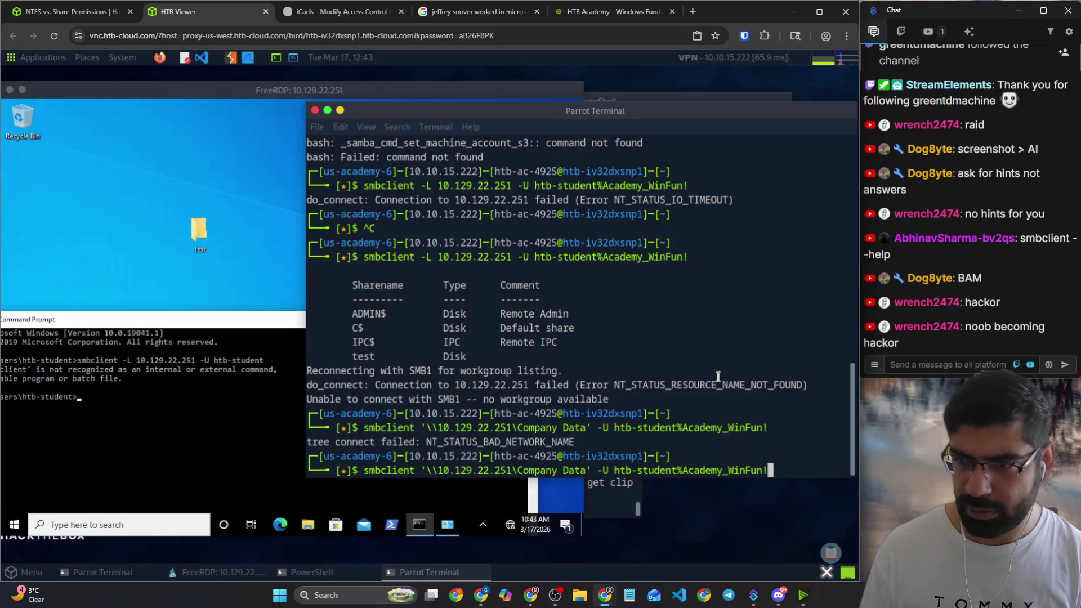
key(Left)
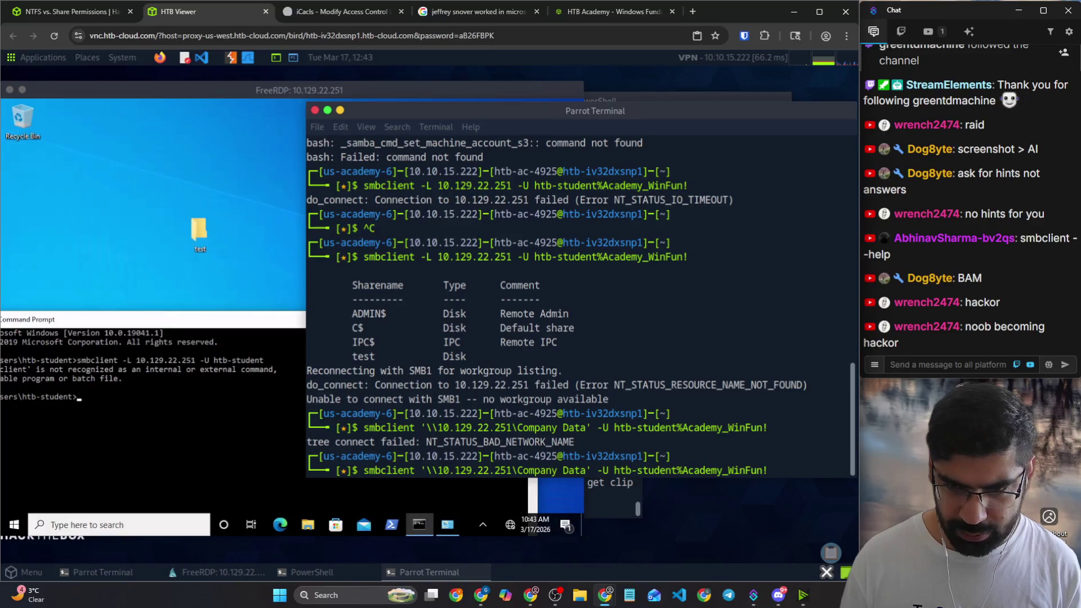
key(Left)
key(Left)
key(Left)
click(131, 16)
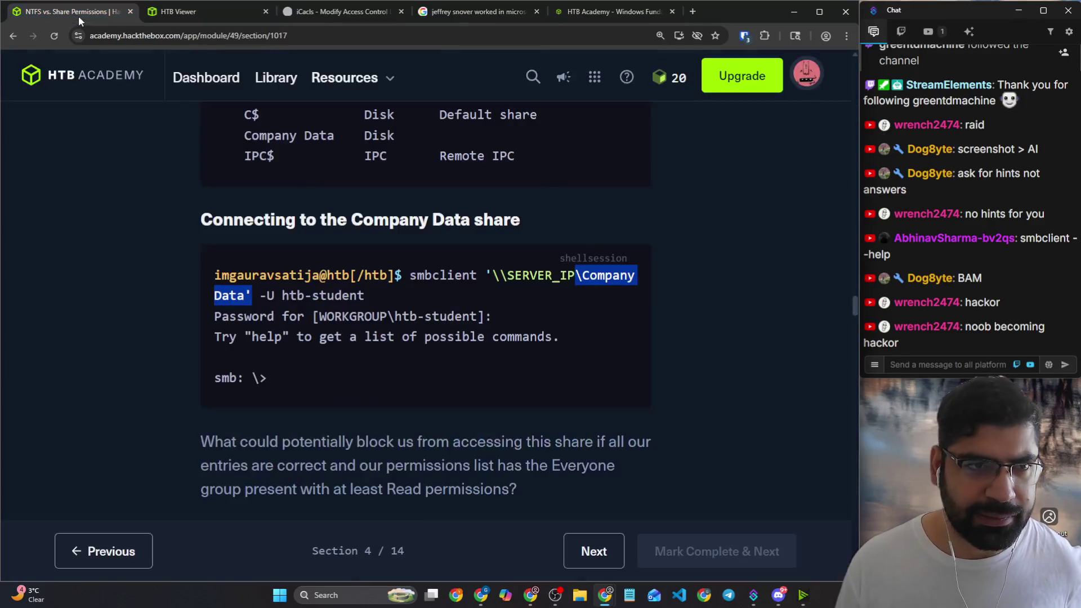
Step: Check the example once more and rerun the Company Data connection, which fails again with bad network name
click(162, 13)
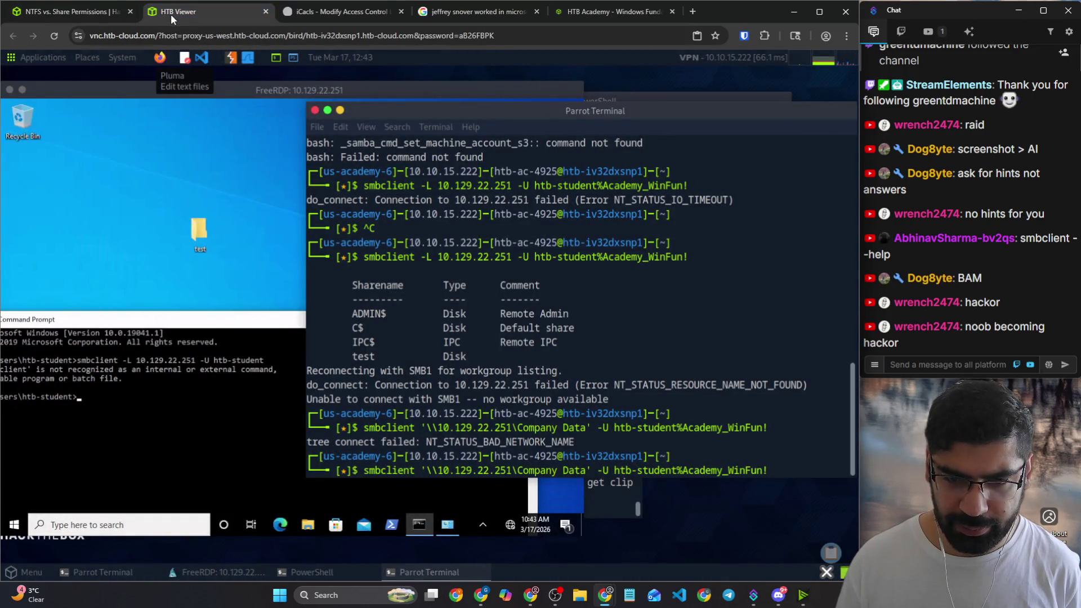
click(44, 12)
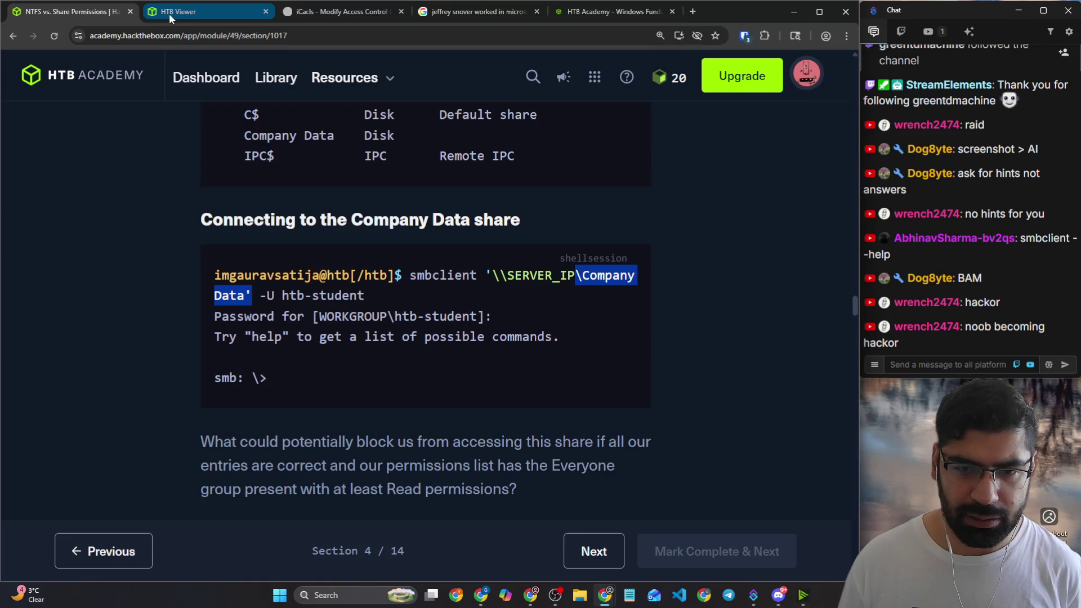
click(169, 14)
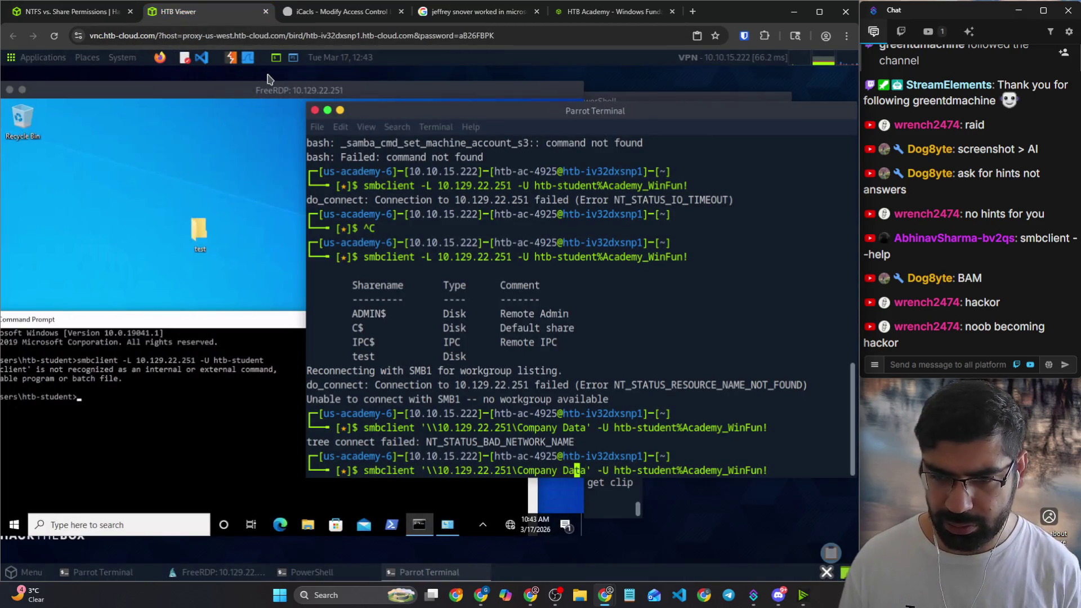
key(Right)
key(Right)
key(Right)
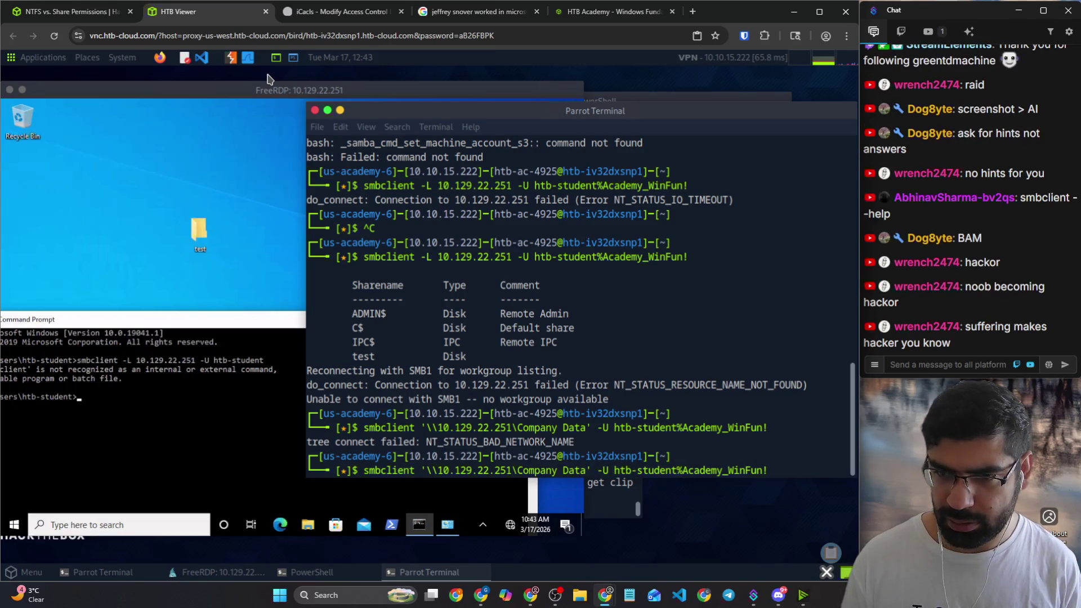
key(Return)
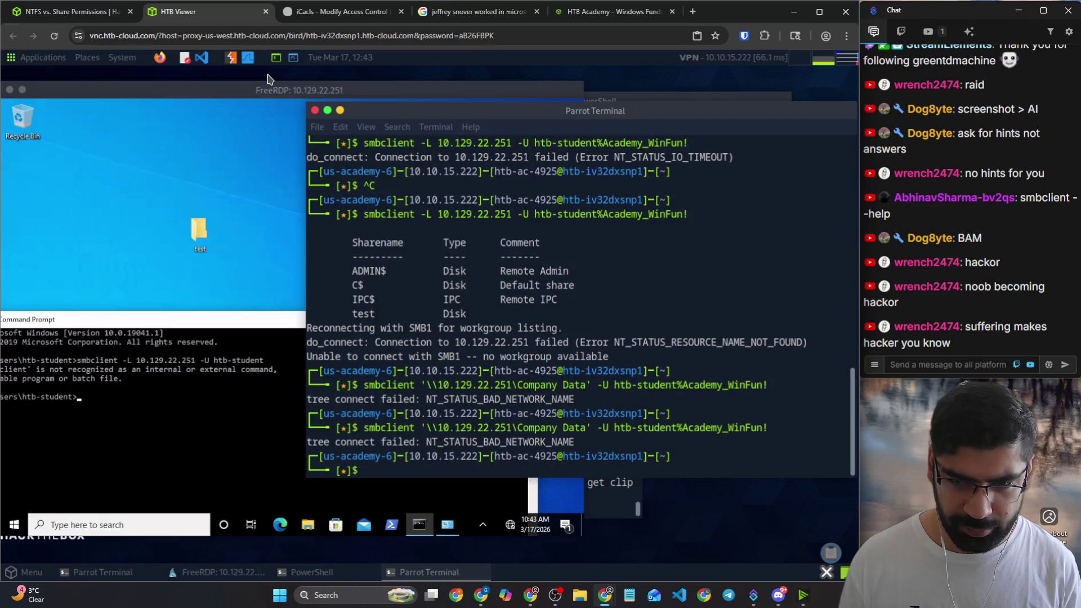
key(Up)
key(BackSpace)
key(BackSpace)
key(BackSpace)
key(BackSpace)
key(BackSpace)
key(BackSpace)
key(BackSpace)
key(BackSpace)
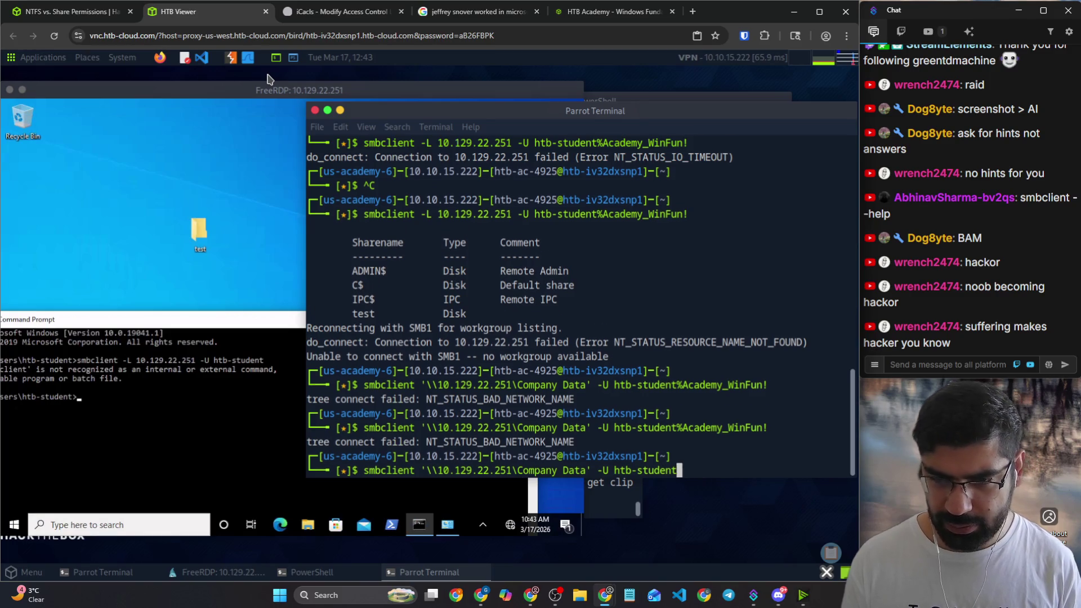
key(Return)
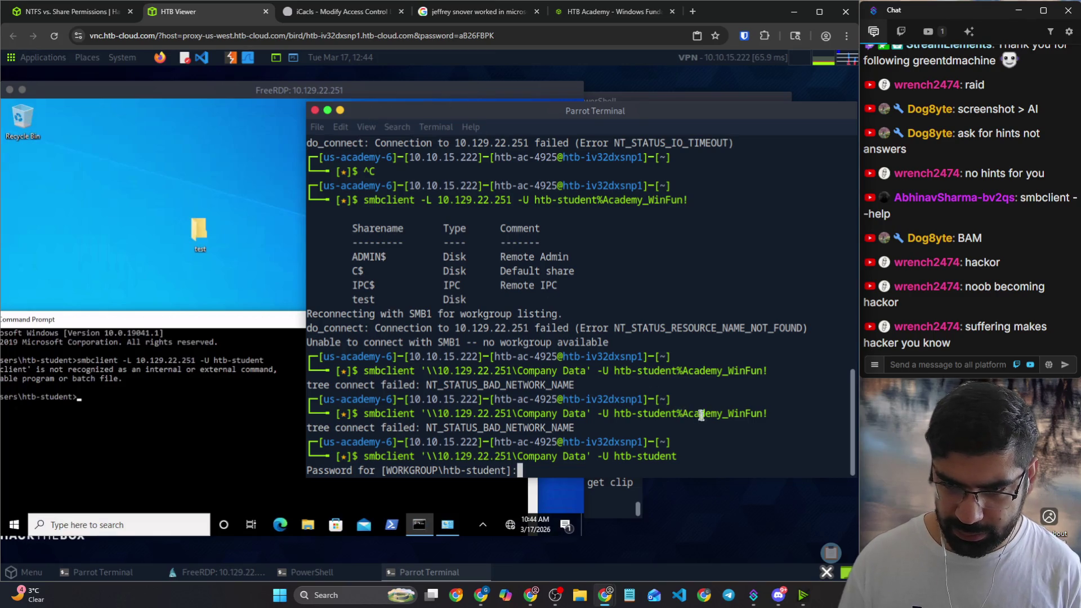
drag(683, 413, 767, 414)
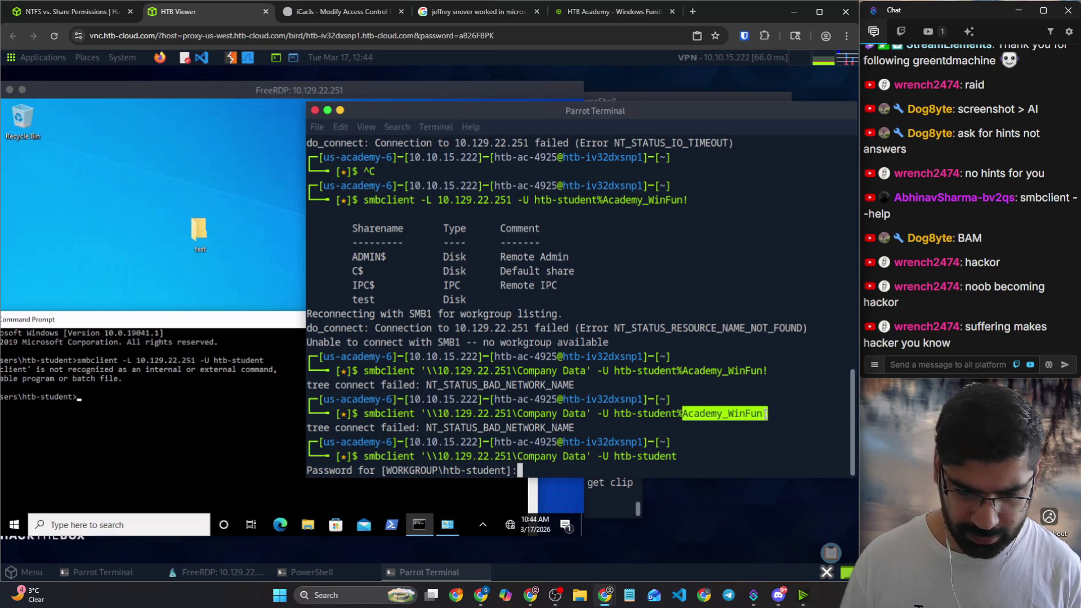
key(ctrl+c)
Step: Retry and paste the password at the prompt, getting NT_STATUS_LOGON_FAILURE, and copy that error
key(Up)
key(Return)
right_click(652, 475)
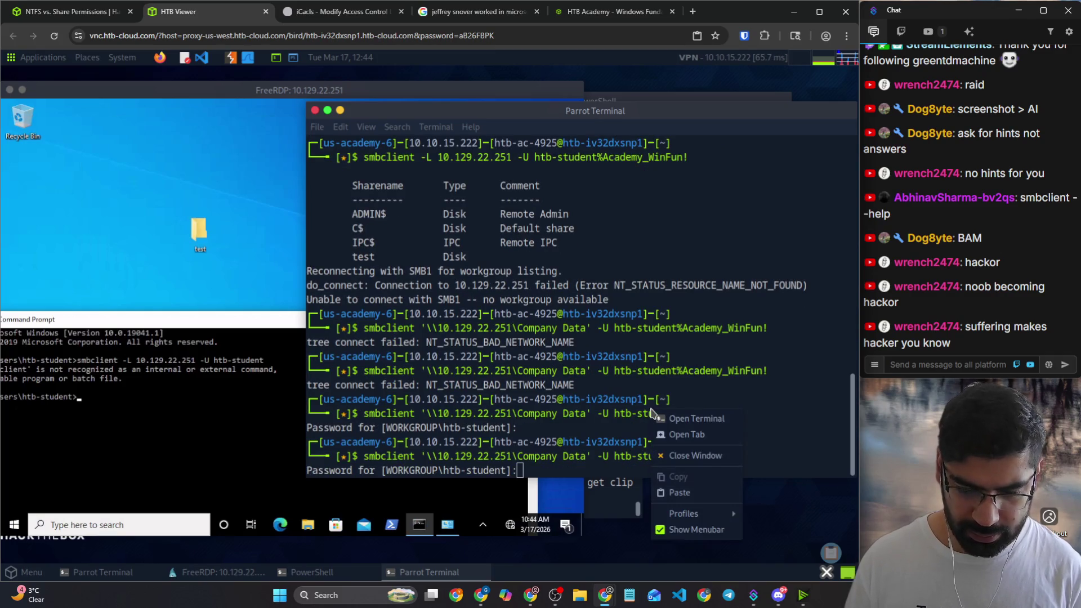
click(693, 494)
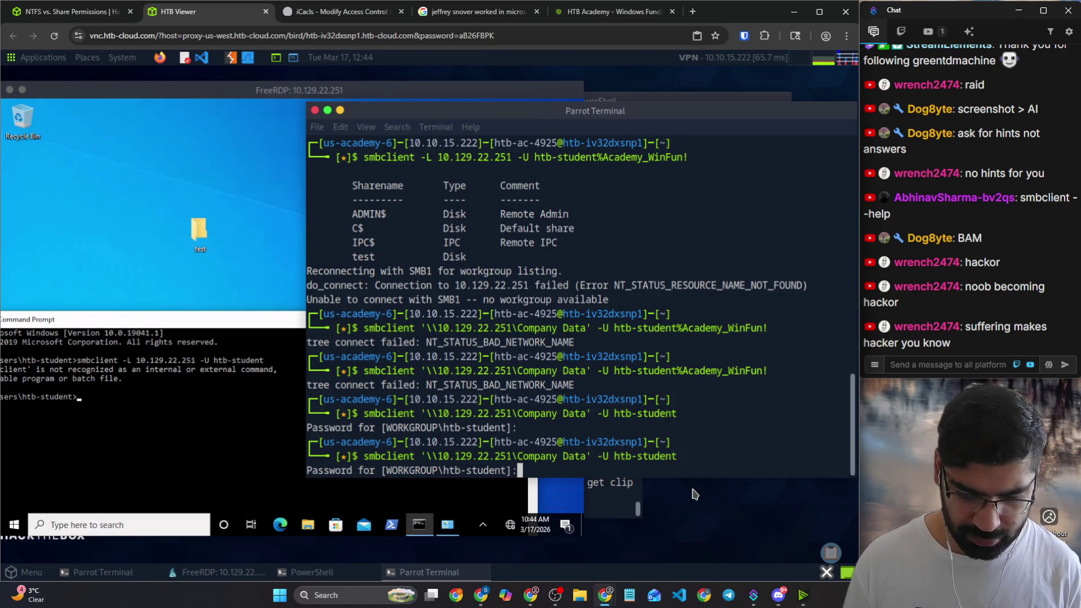
key(Return)
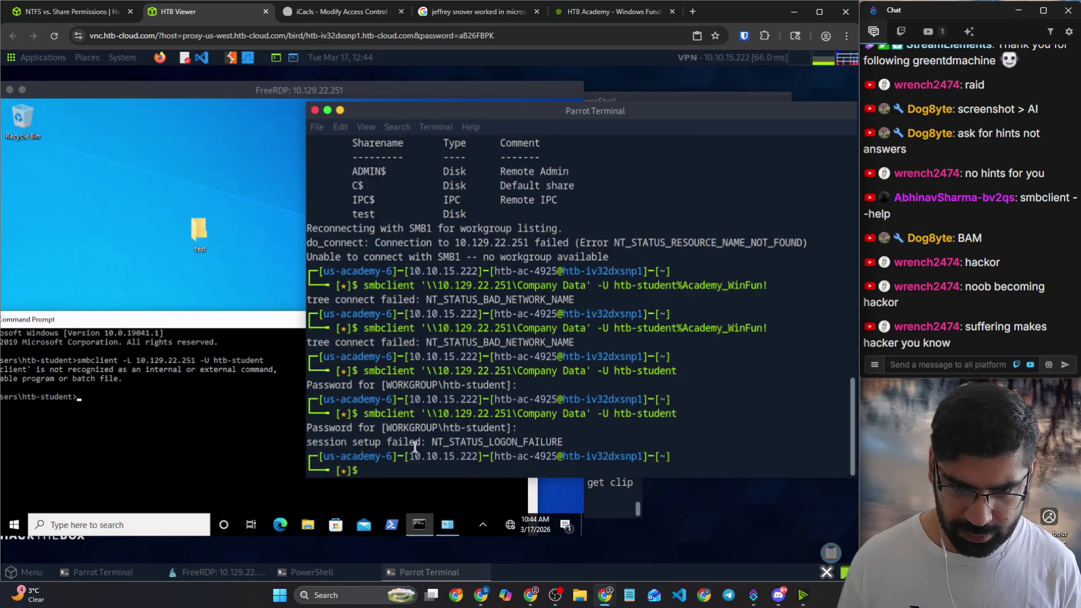
drag(431, 443, 573, 433)
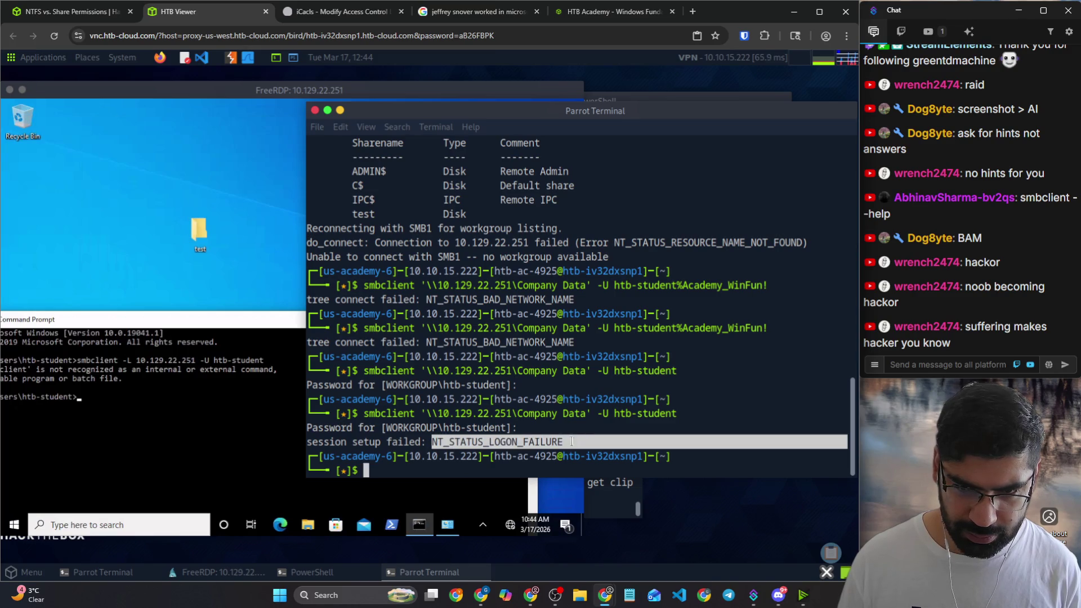
right_click(572, 442)
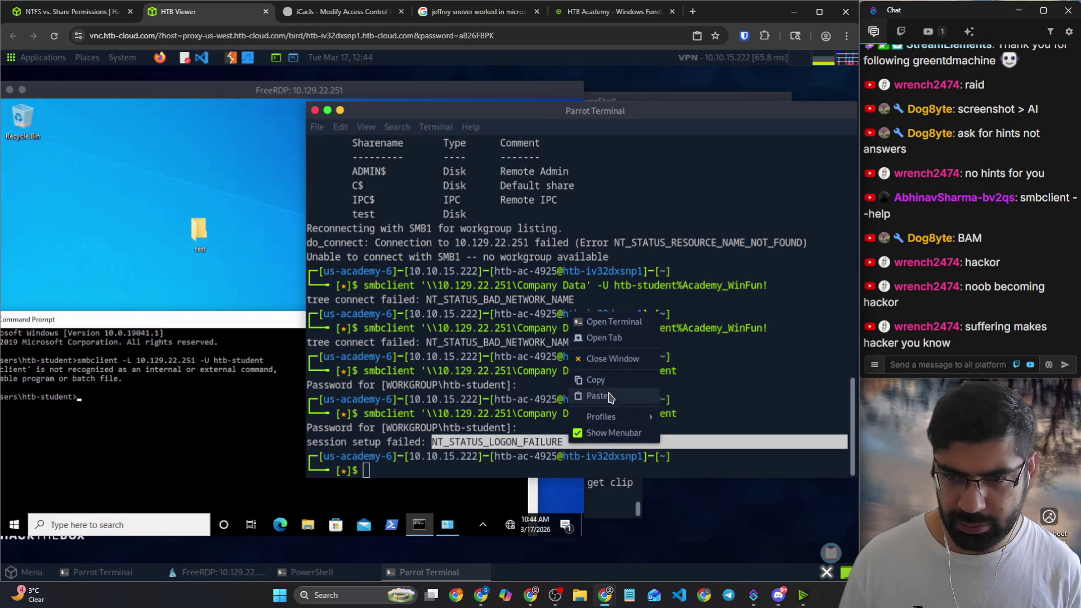
Step: Search Google for NT_STATUS_LOGON_FAILURE from the forum tab, read the overview, and return to the Pwnbox tab
click(606, 380)
click(612, 11)
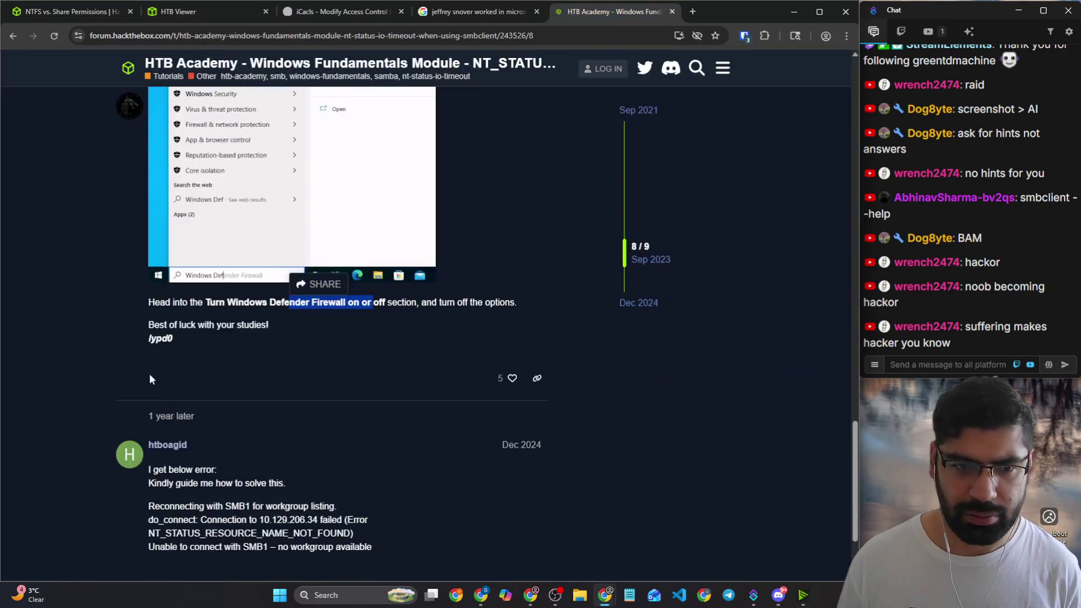
scroll(151, 379, down, 2)
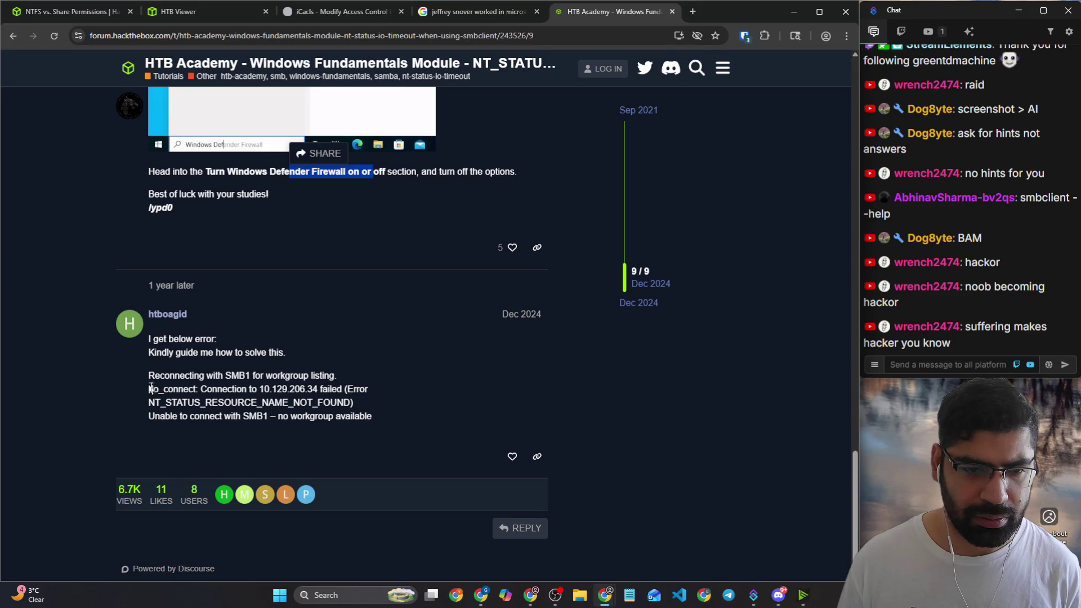
click(221, 36)
key(ctrl+v)
key(Return)
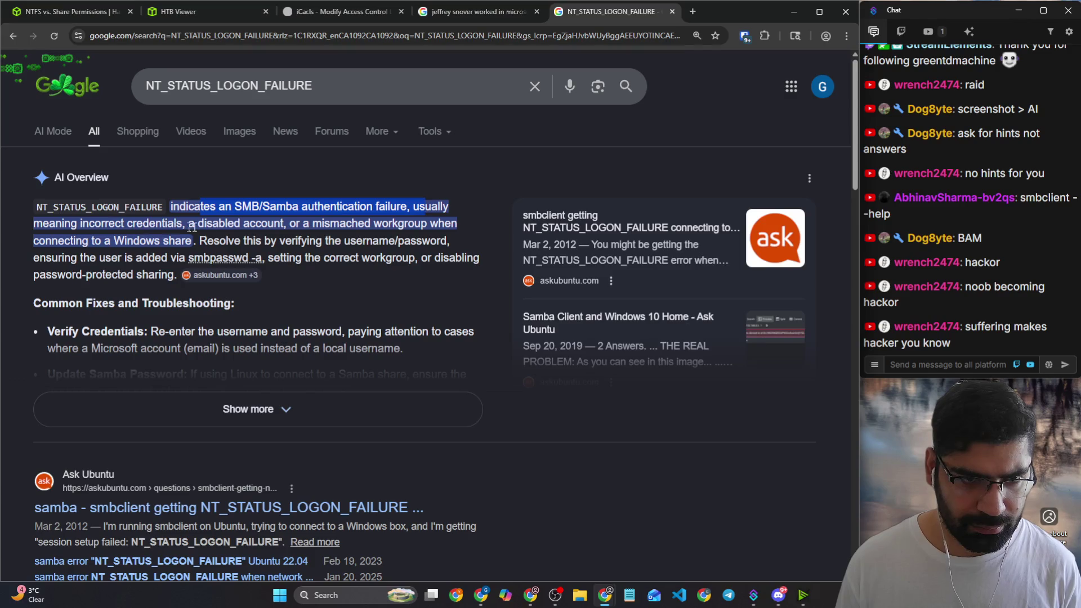
click(212, 10)
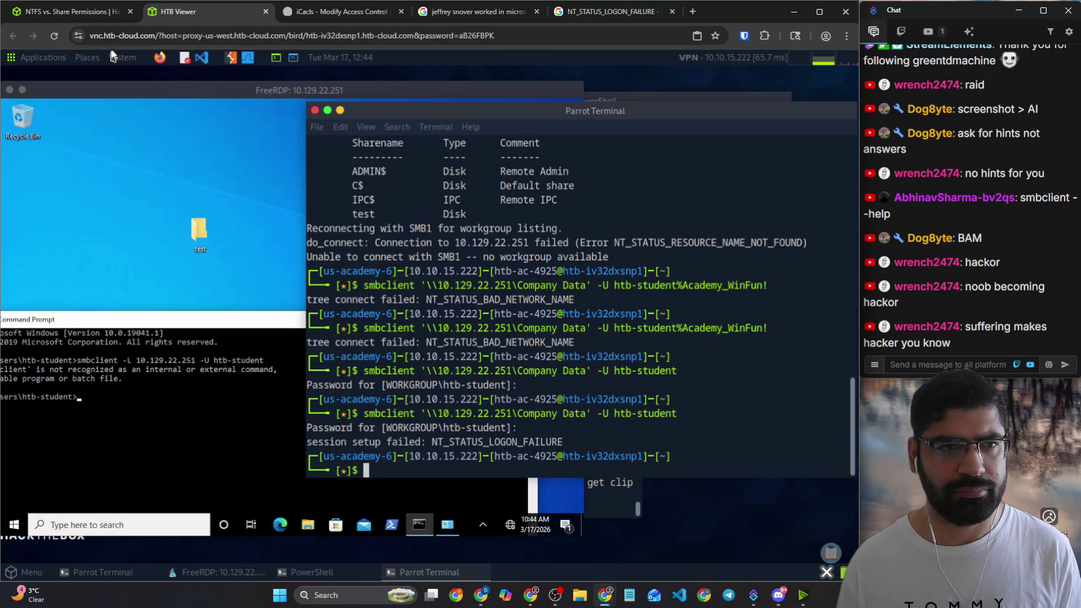
Step: Check the xfreerdp log terminal, then recall the htb-student Company Data smbclient command in the other terminal
click(616, 498)
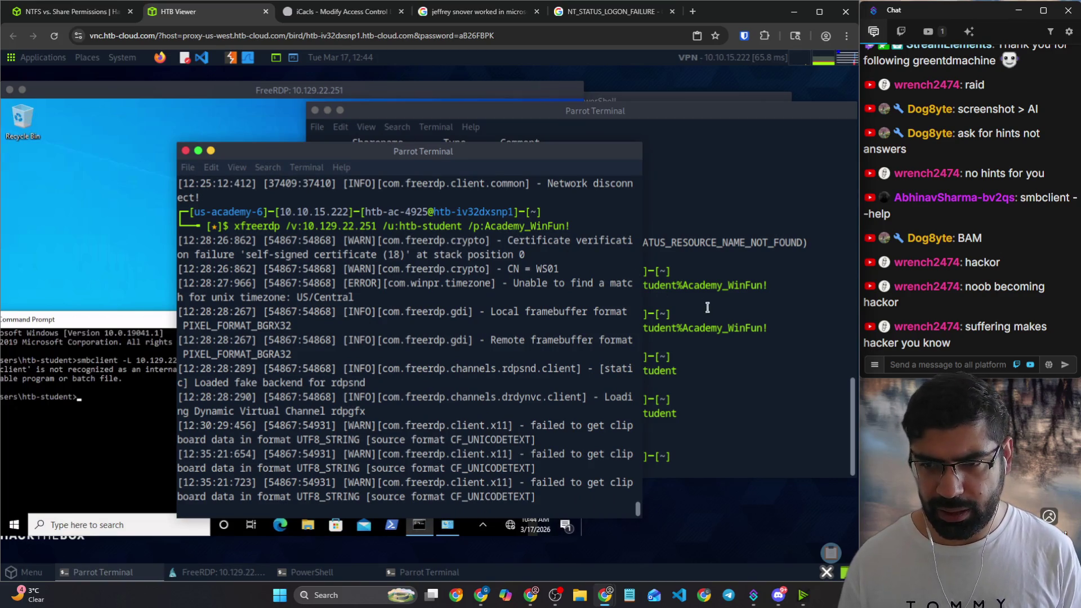
click(711, 312)
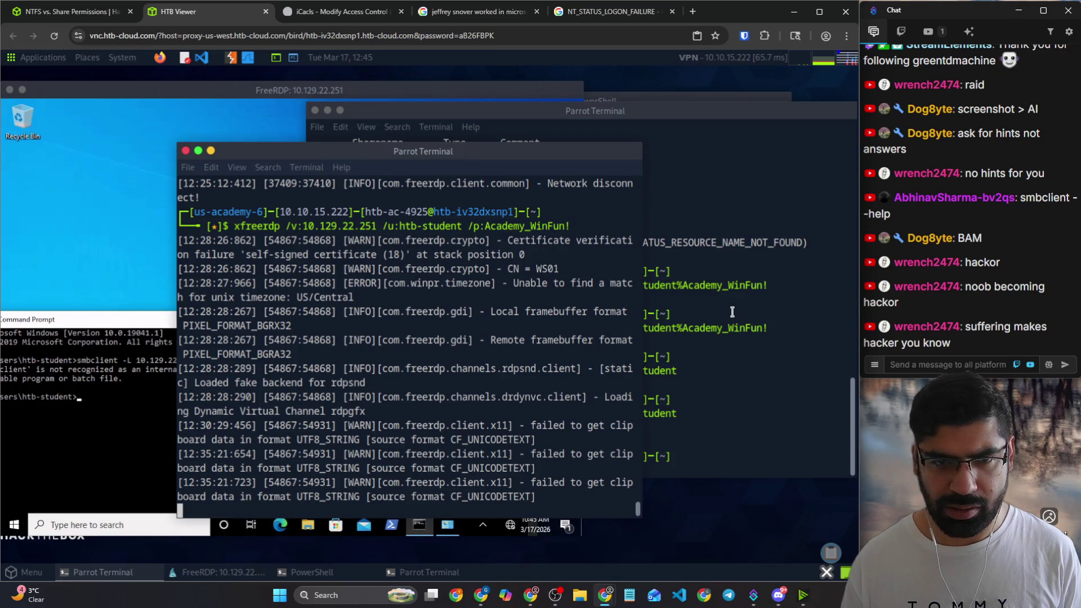
click(733, 312)
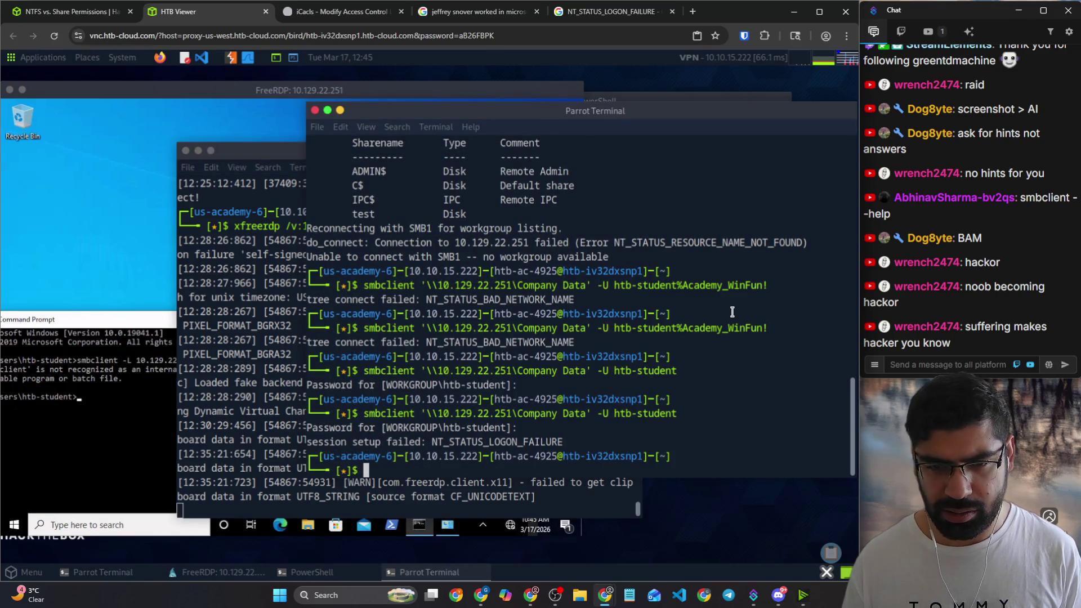
key(Up)
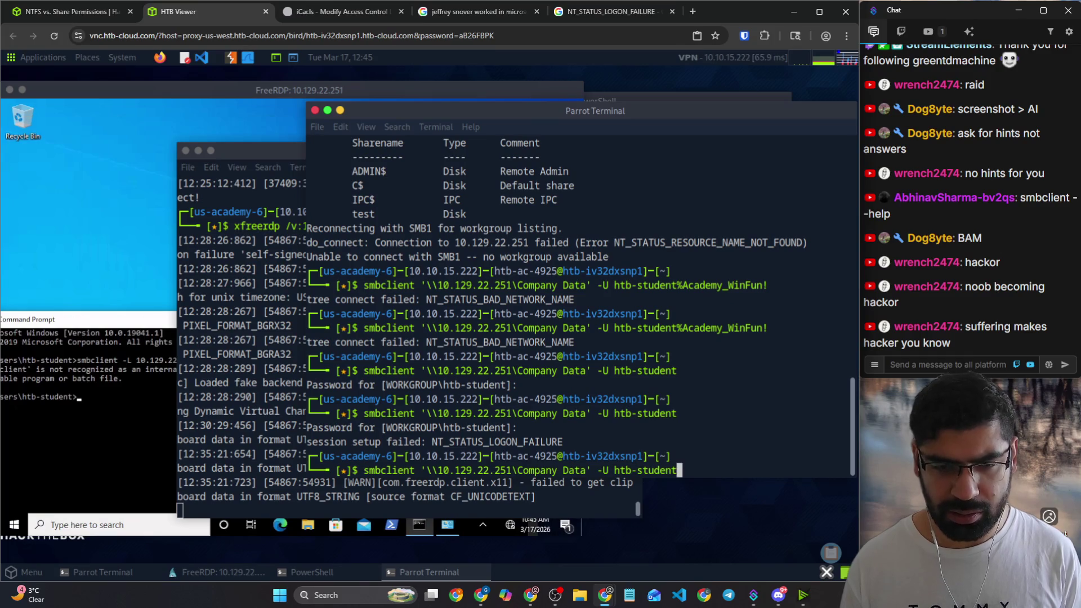
Step: Select the lesson's share-blocking question paragraph in the NTFS vs. Share Permissions tab
click(97, 13)
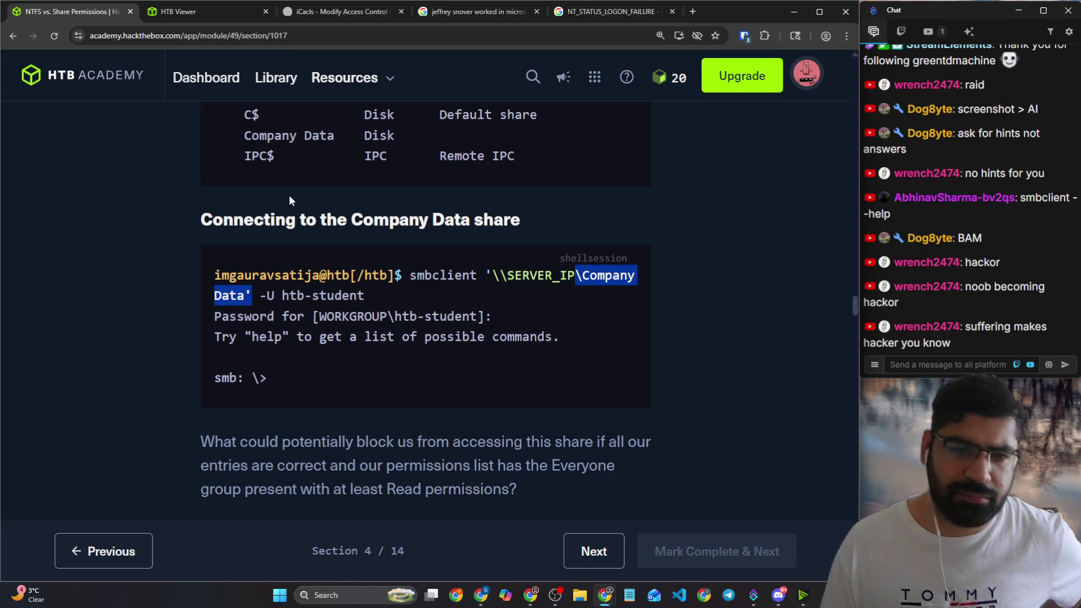
scroll(288, 200, down, 2)
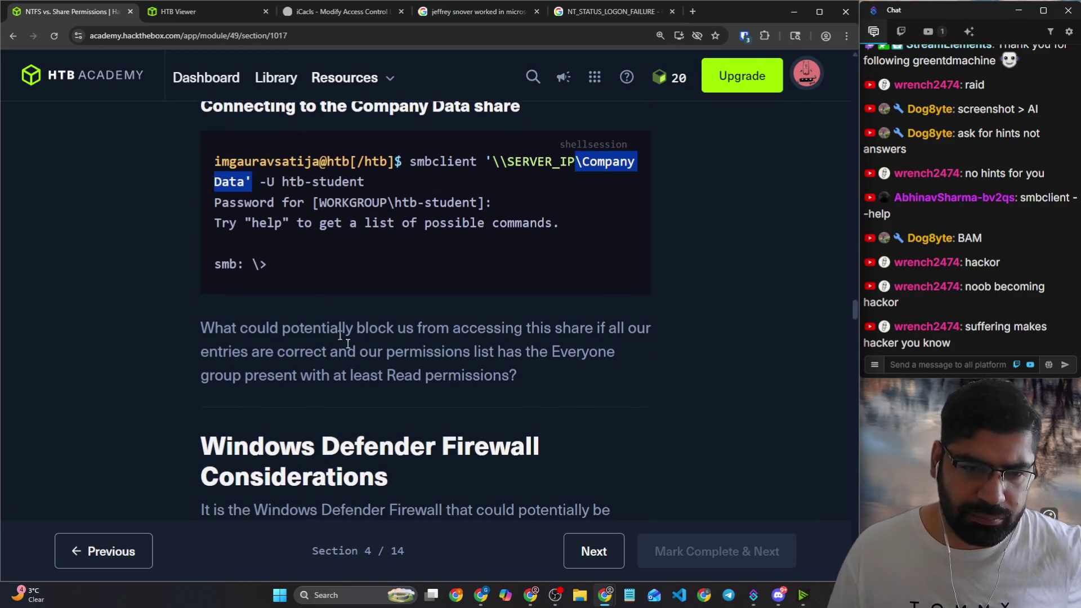
drag(342, 329, 627, 329)
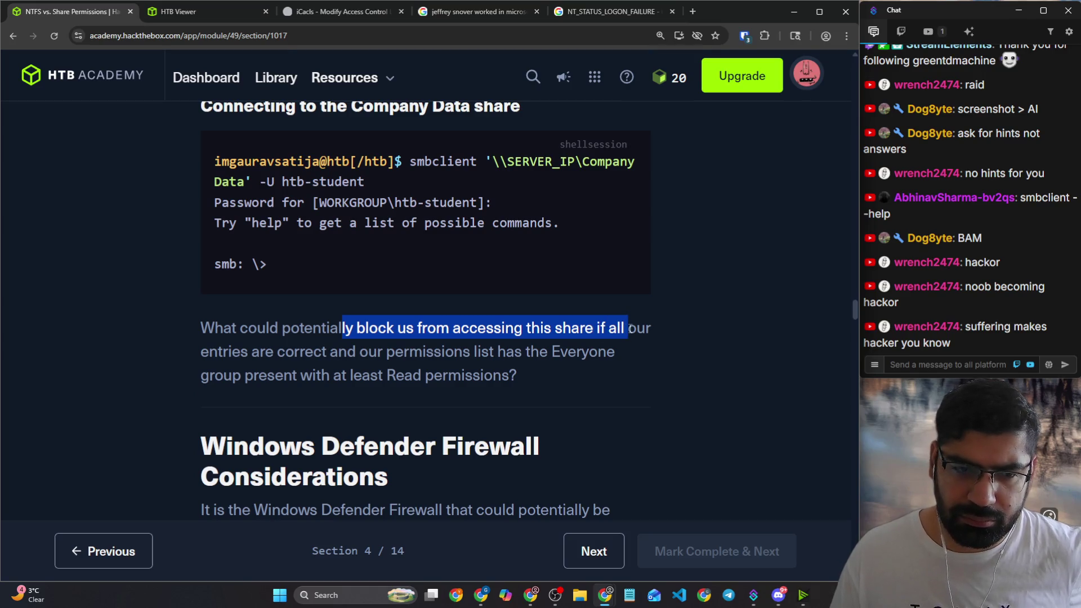
drag(386, 352, 568, 353)
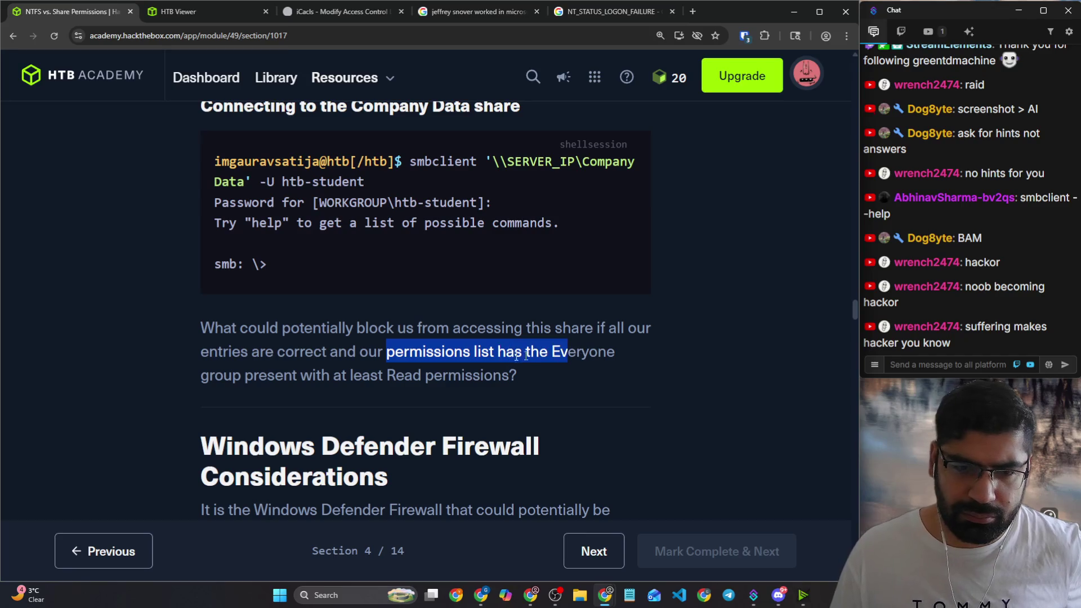
click(437, 368)
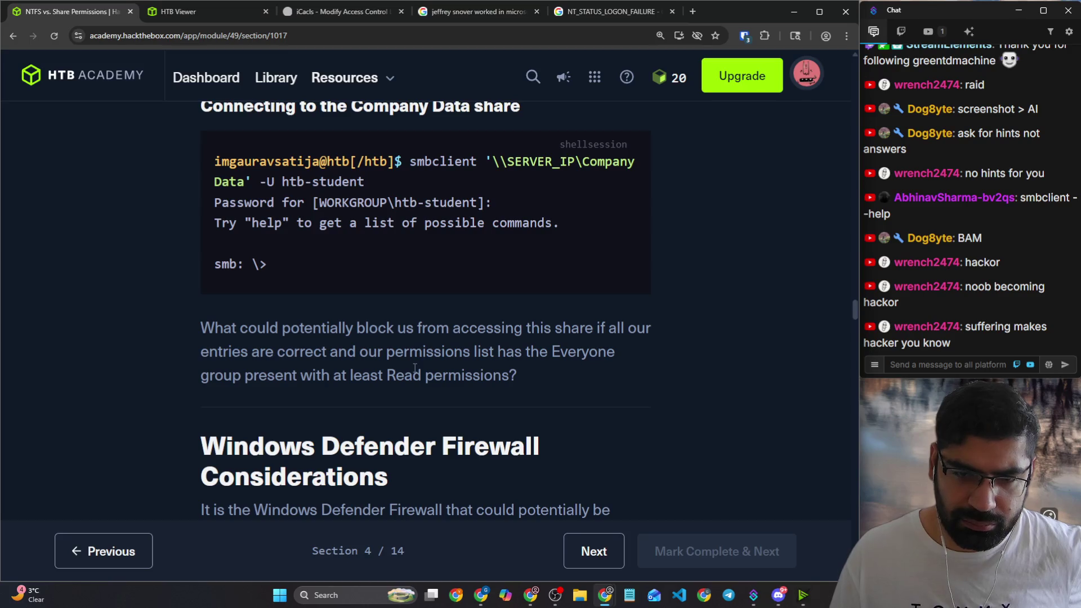
mouse_move(543, 384)
mouse_down()
mouse_move(326, 321)
mouse_move(200, 309)
mouse_up()
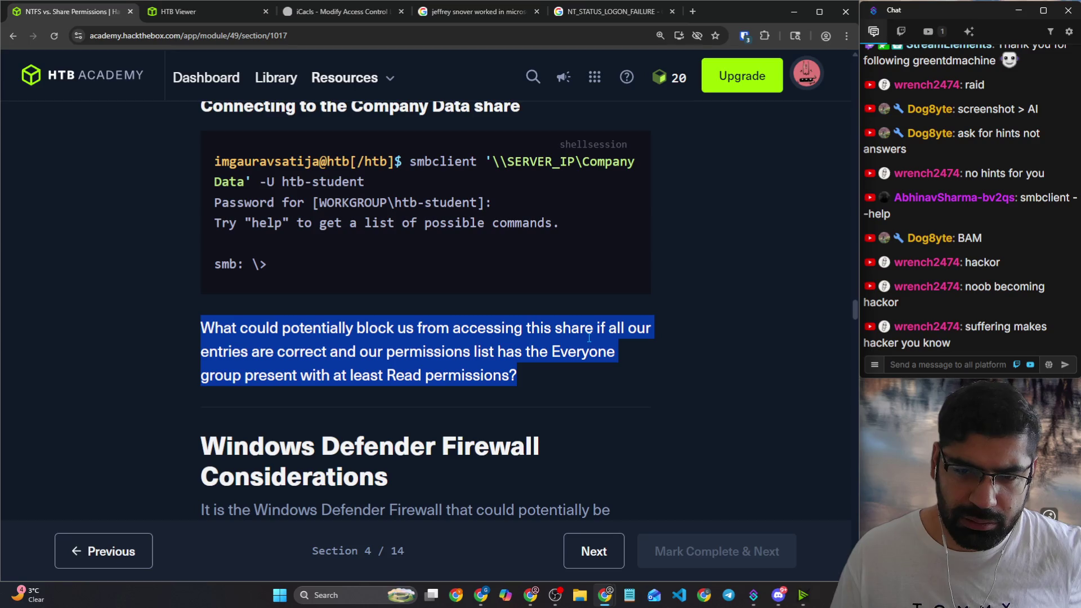
Step: Search Google for the selected question and highlight the AI Overview's list of possible blockers, then return to Pwnbox
right_click(393, 321)
click(435, 376)
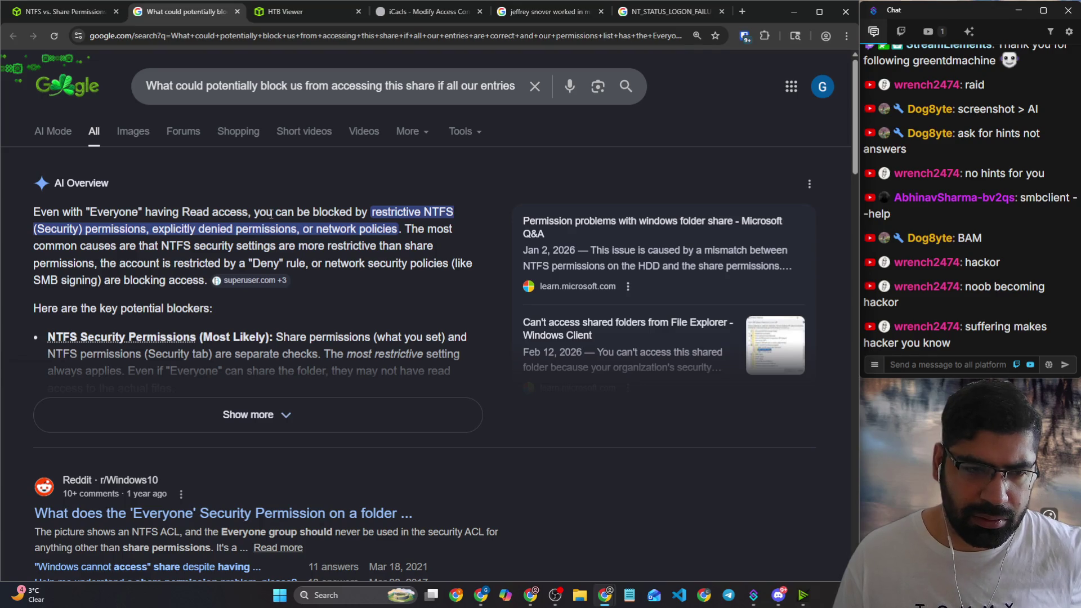
drag(273, 212, 406, 230)
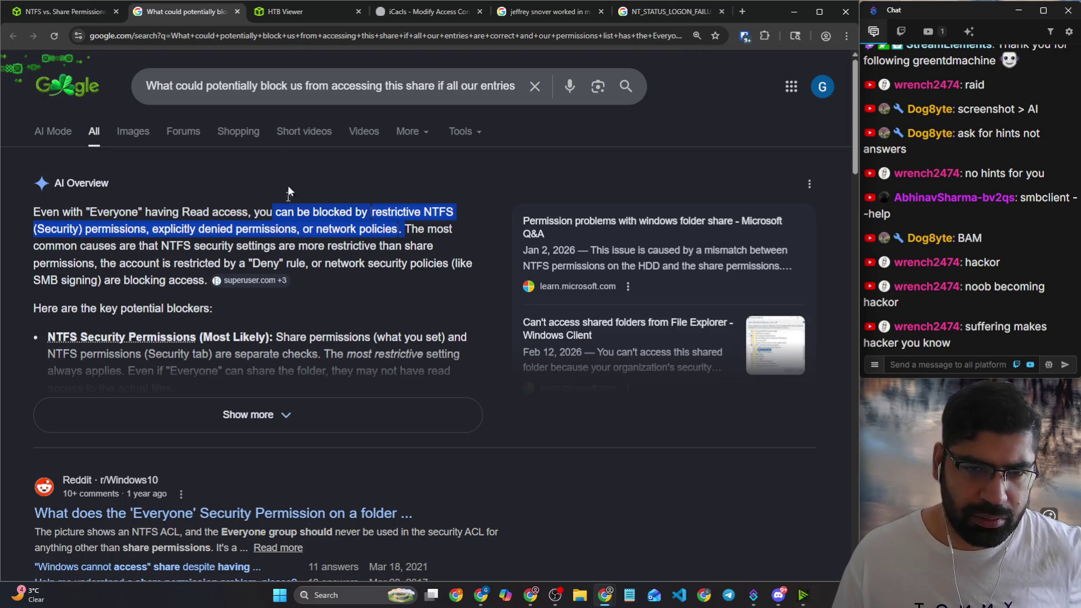
click(285, 11)
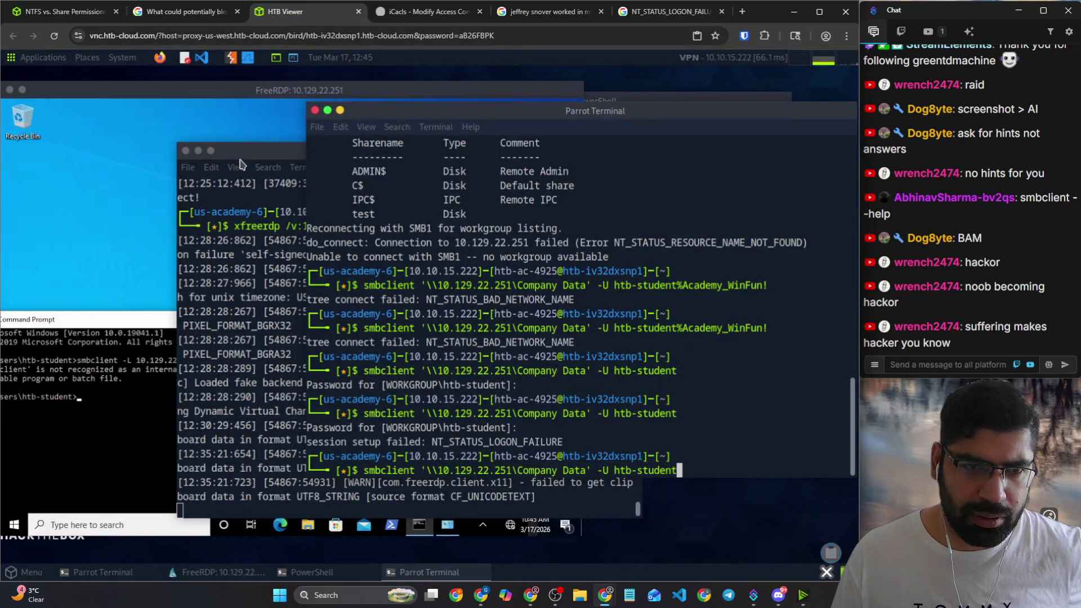
Step: Open the test folder's Security properties for htb-student and its Advanced Security Settings
click(227, 178)
click(201, 233)
right_click(201, 233)
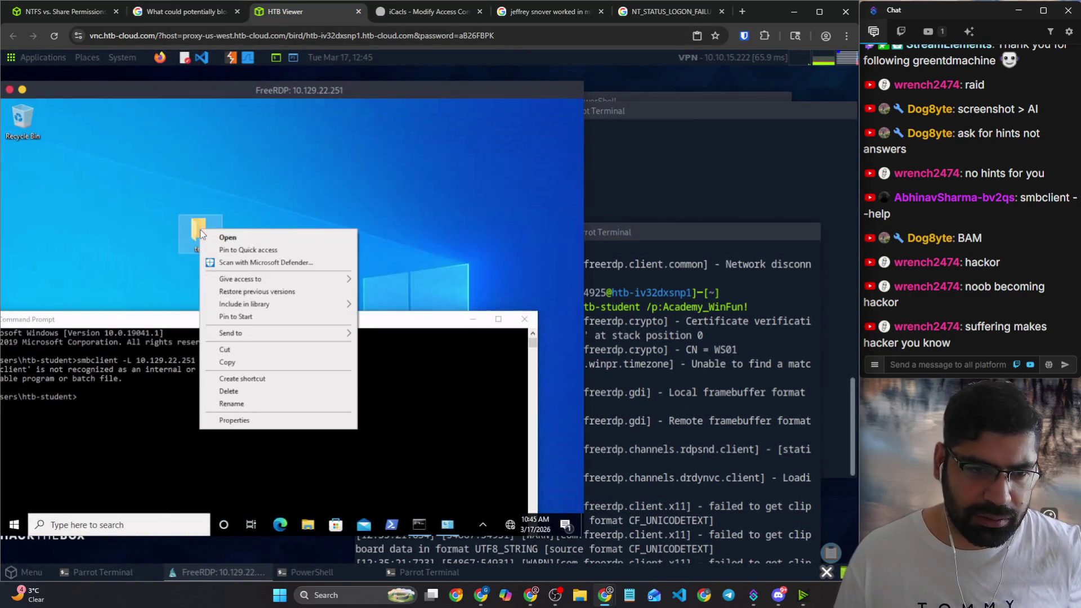
click(220, 420)
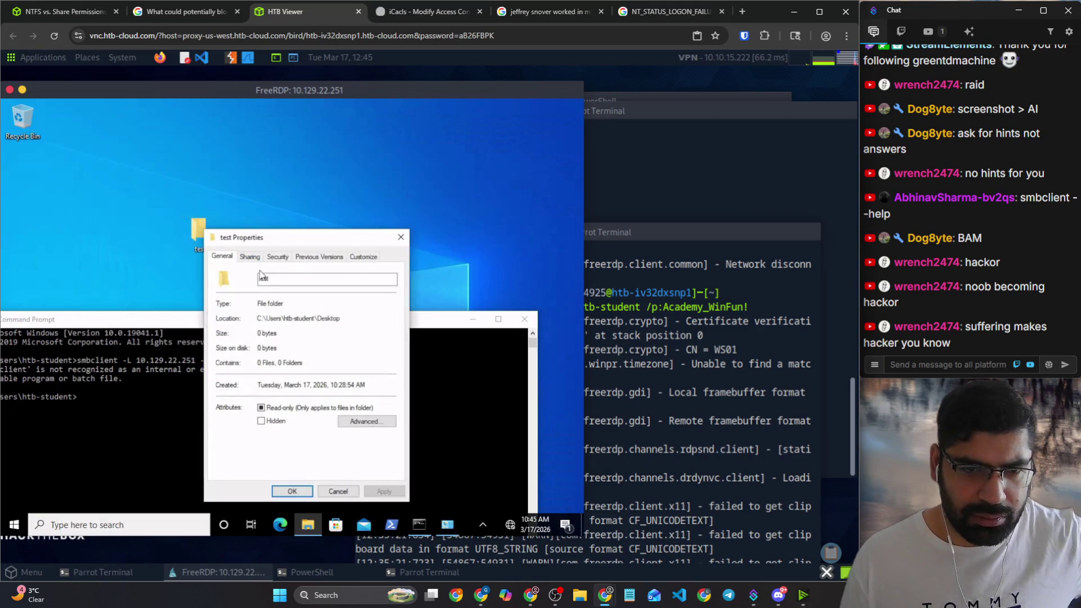
click(278, 258)
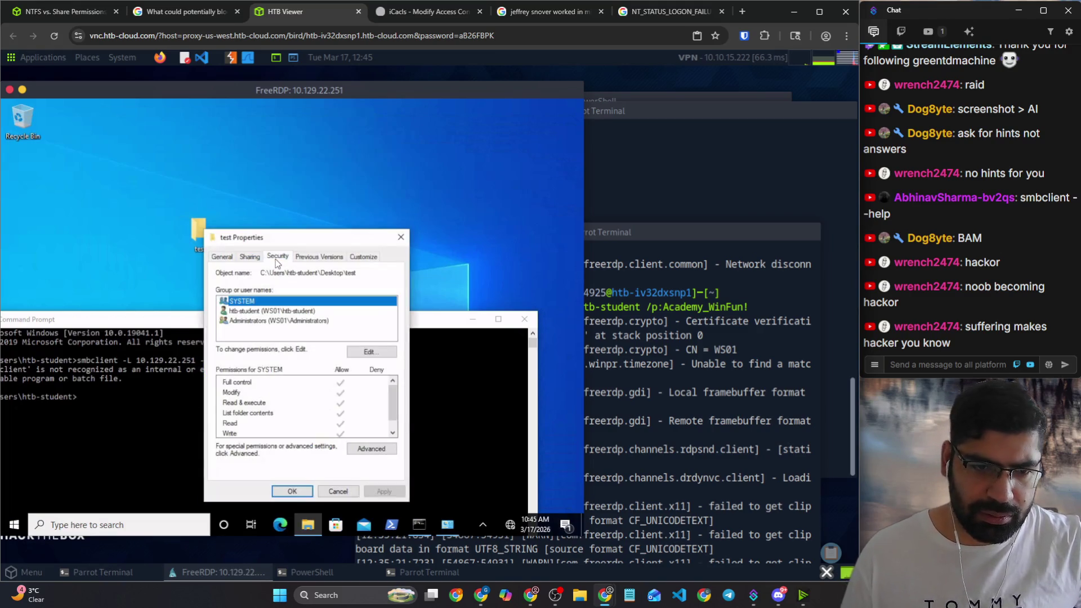
click(267, 312)
scroll(321, 416, down, 1)
click(362, 451)
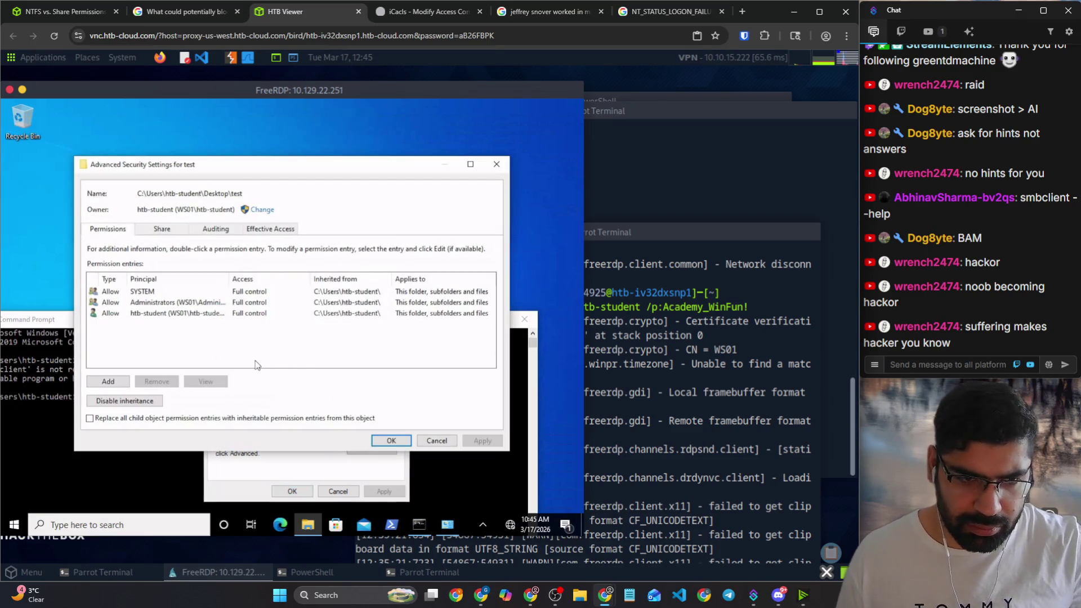
Step: Review the Share tab, the Administrators permission entry and Effective Access, then cancel back to the properties
click(120, 314)
click(155, 235)
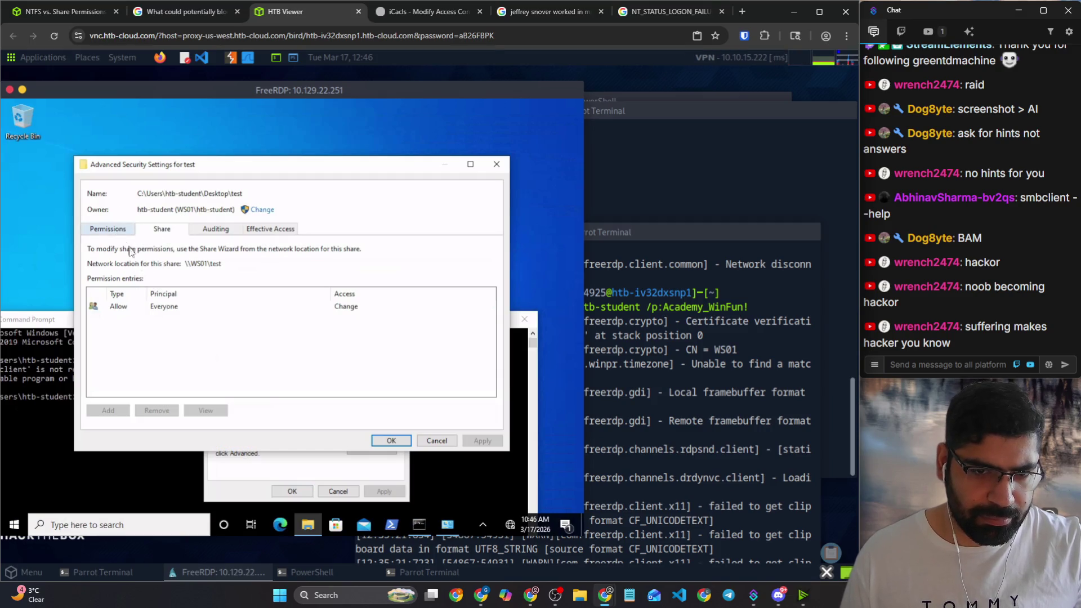
click(120, 232)
double_click(146, 308)
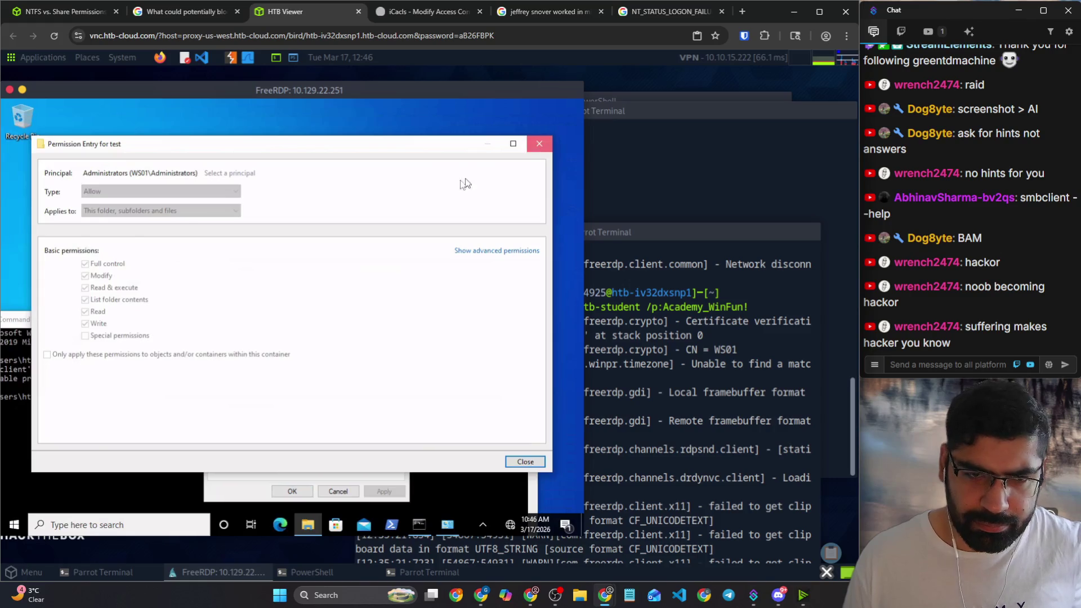
click(539, 143)
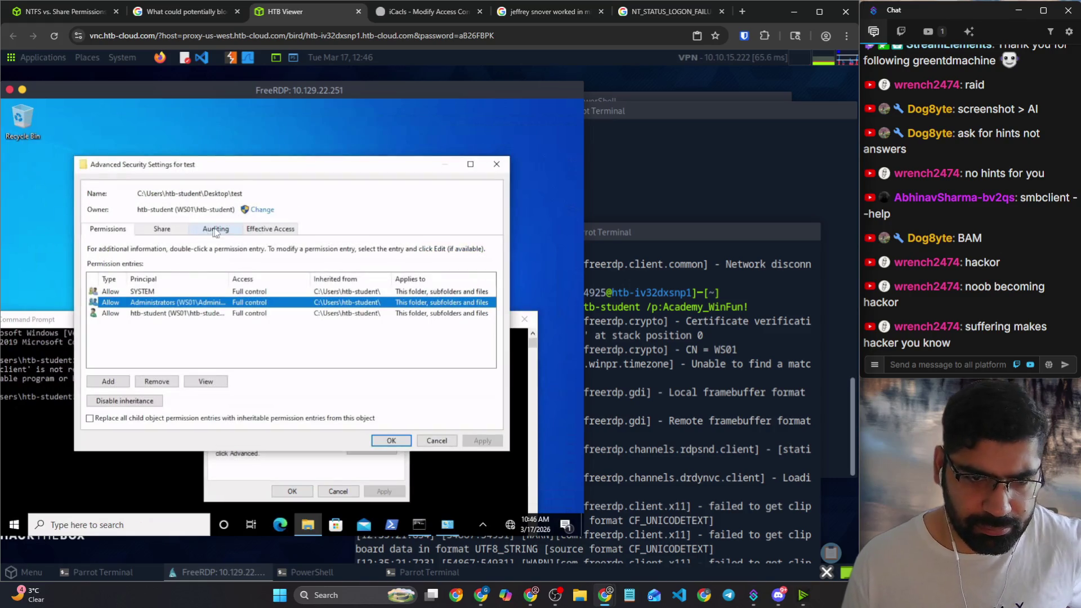
click(257, 233)
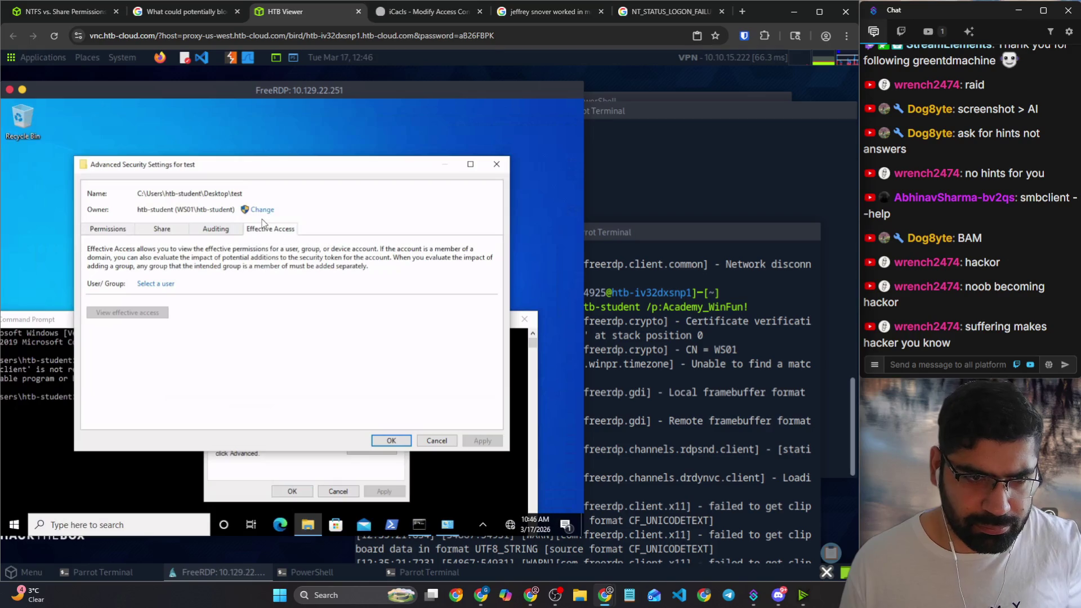
click(429, 442)
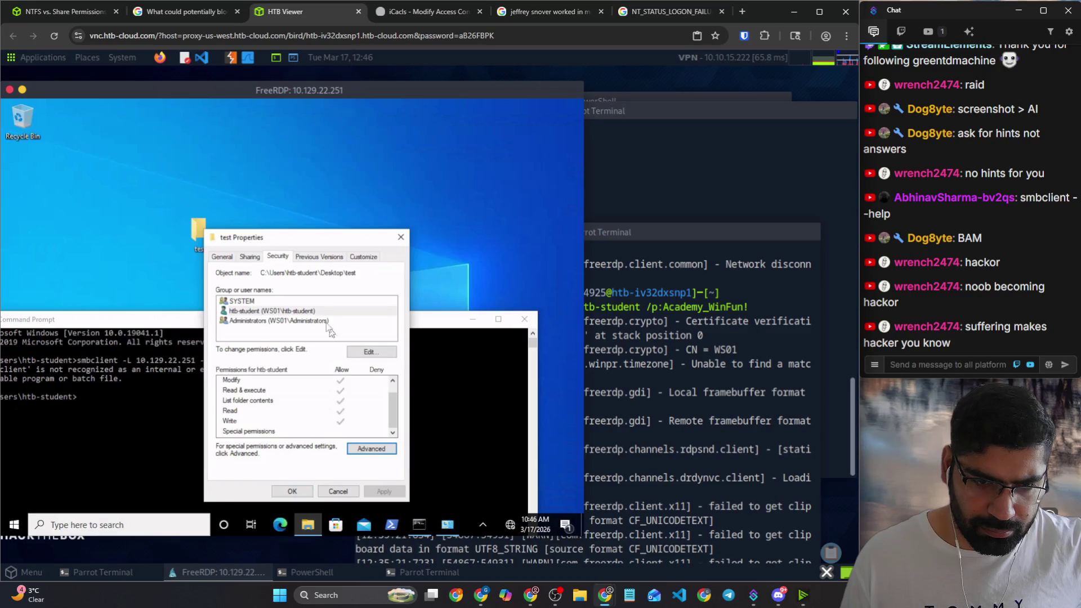
Step: Share the test folder through the Sharing tab's wizard so it shows as \\WS01\test, then raise the Parrot Terminal
click(312, 258)
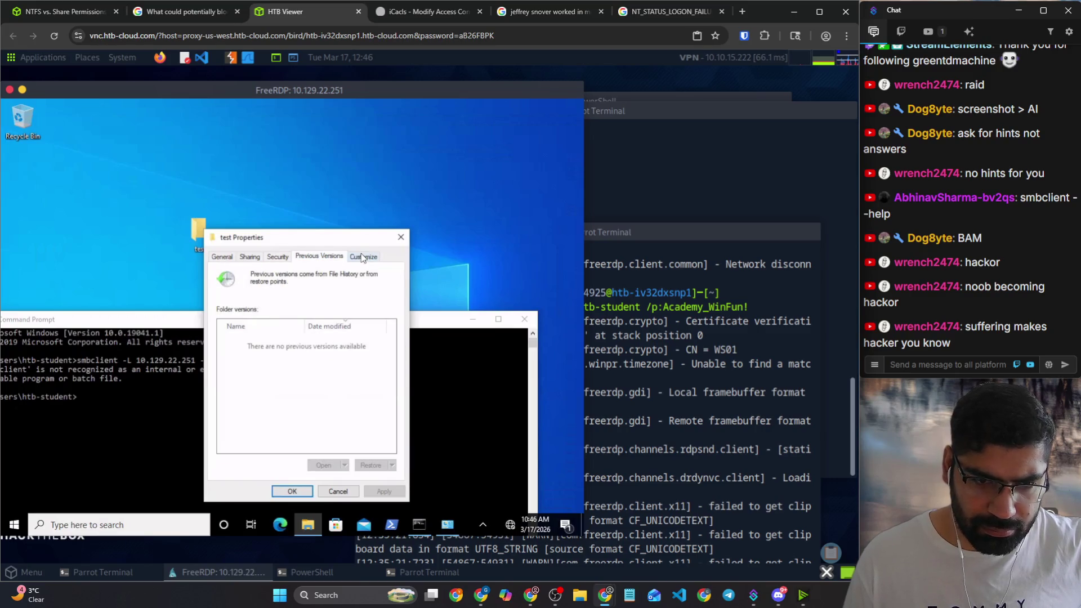
click(347, 258)
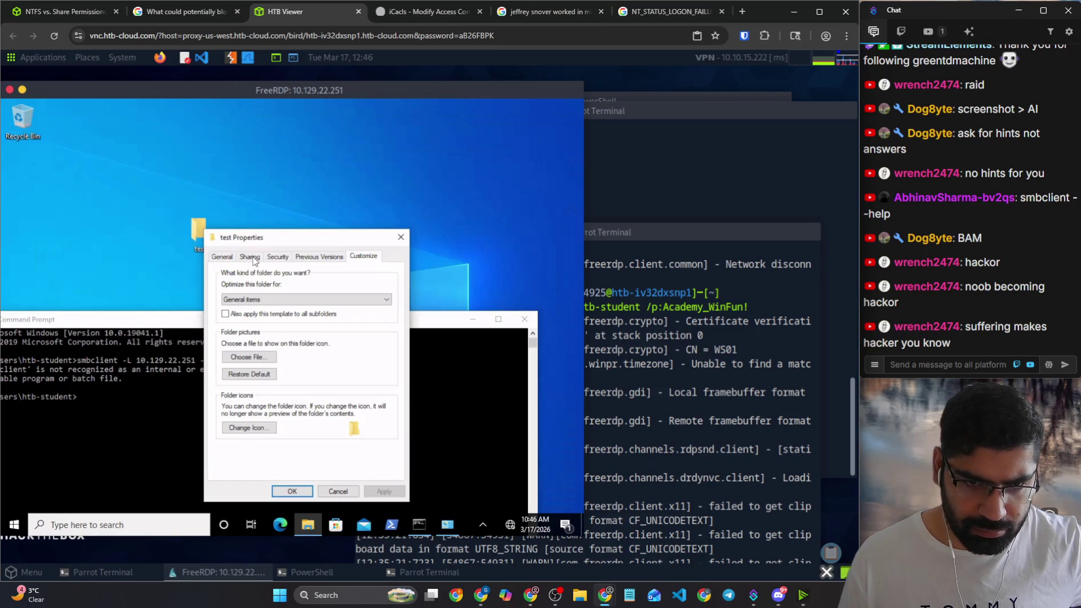
click(252, 259)
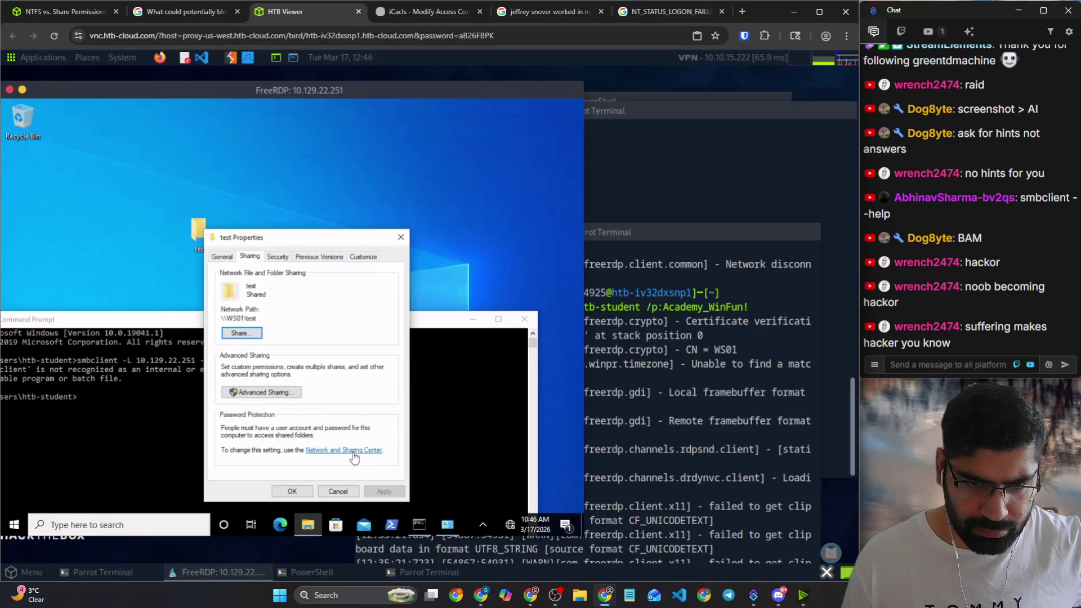
click(248, 334)
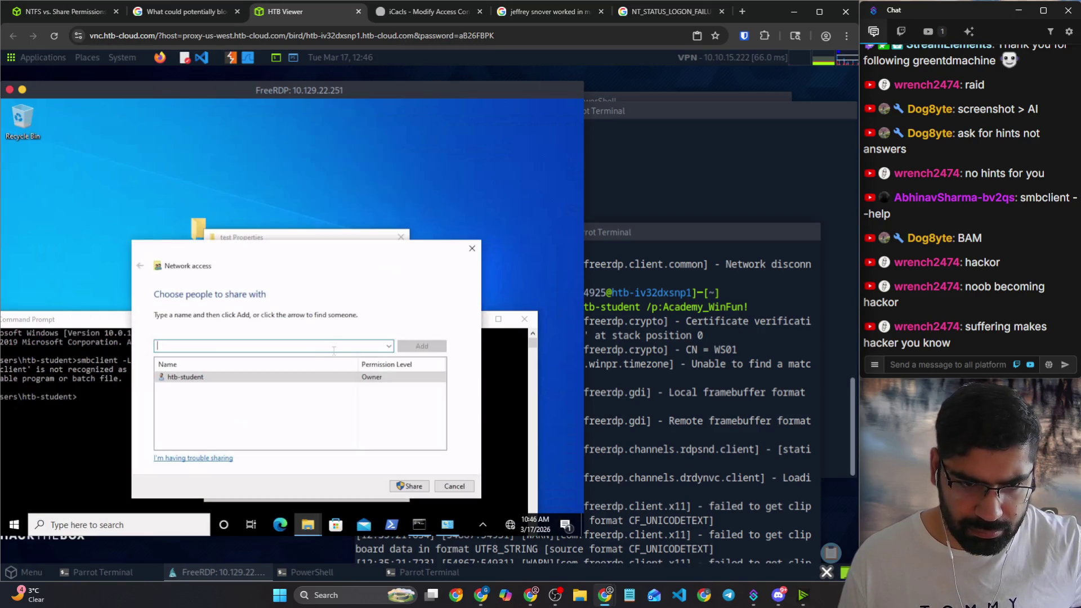
click(408, 488)
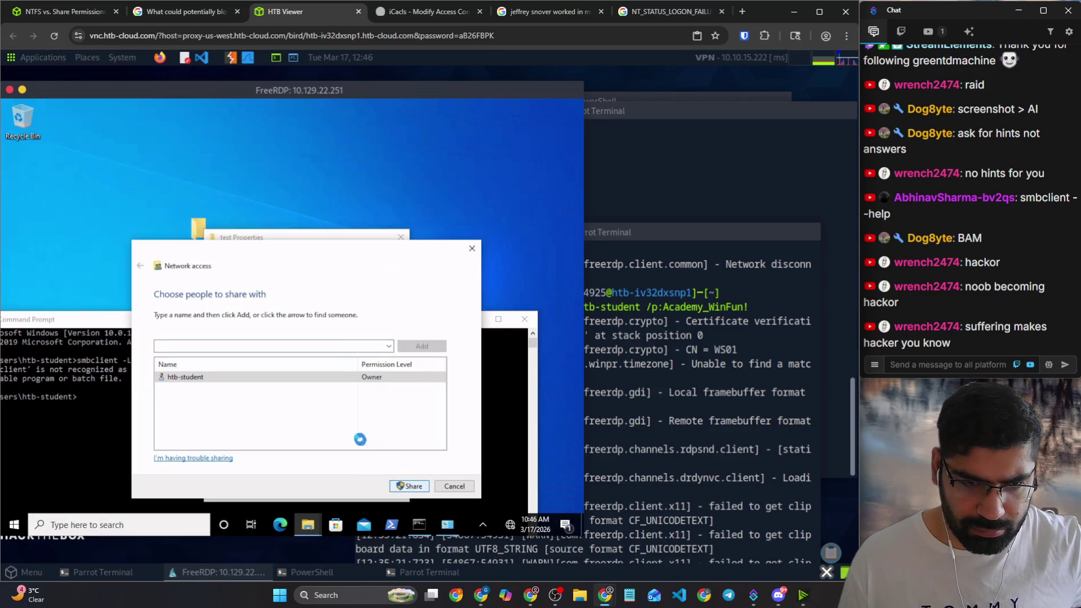
click(454, 485)
click(678, 463)
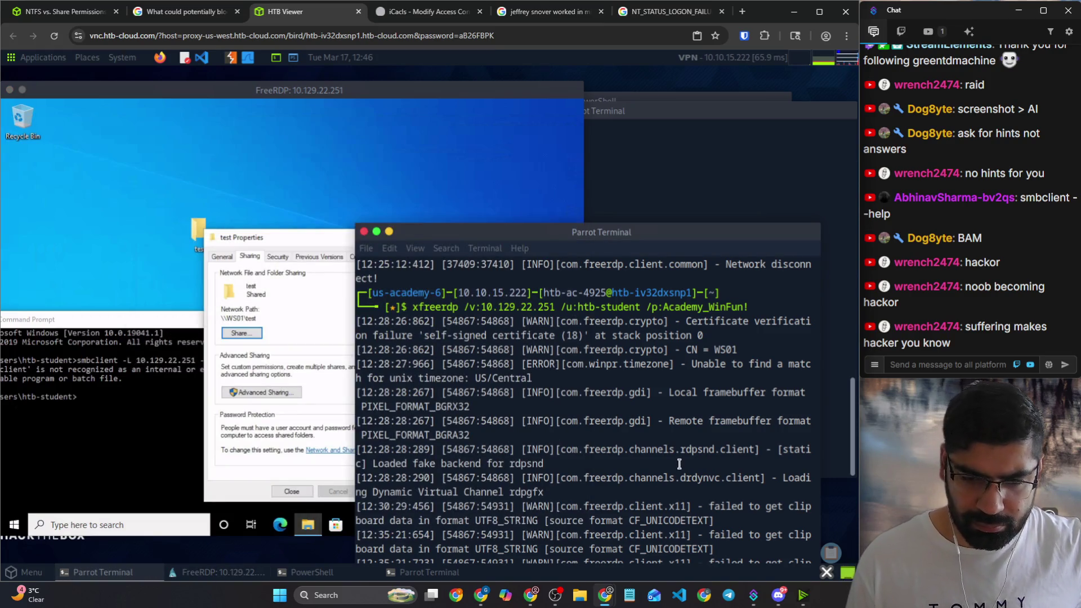
scroll(679, 464, down, 1)
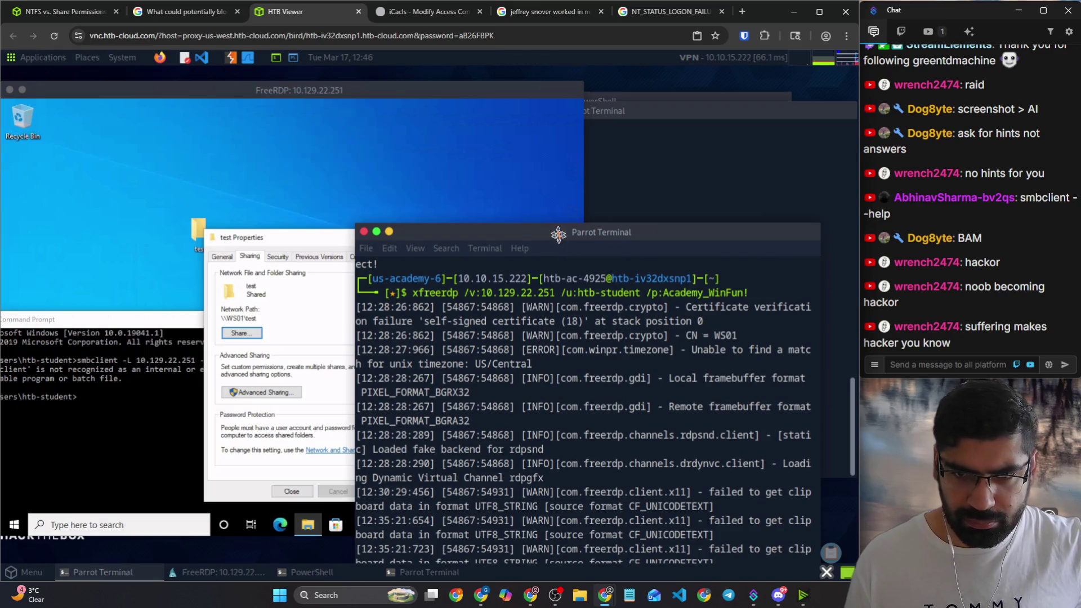
Step: Run the Company Data smbclient connection and paste the password, getting a logon failure
drag(560, 235, 538, 147)
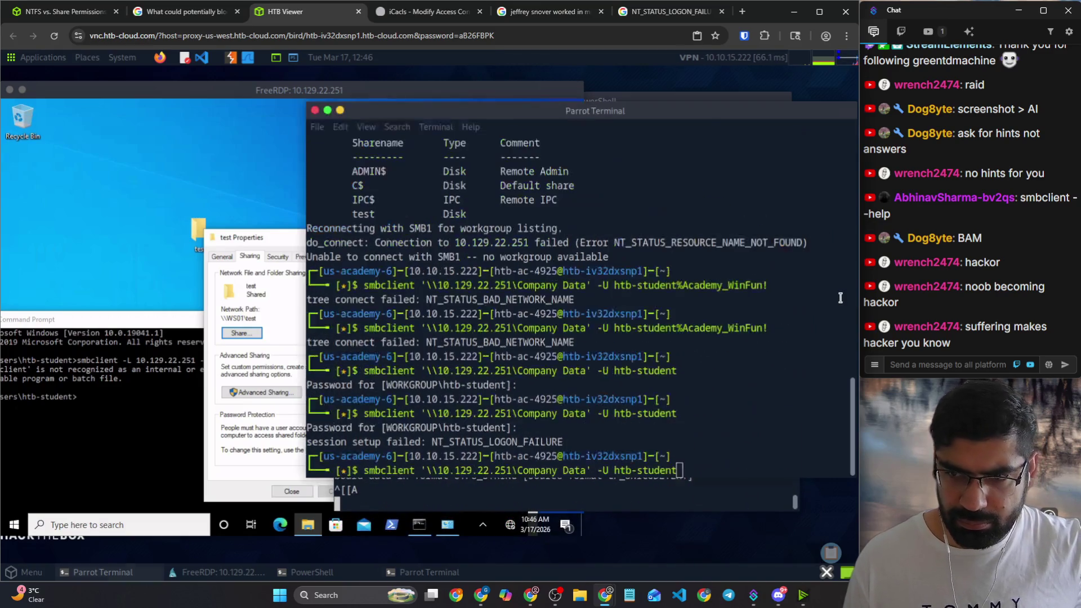
click(840, 297)
key(Return)
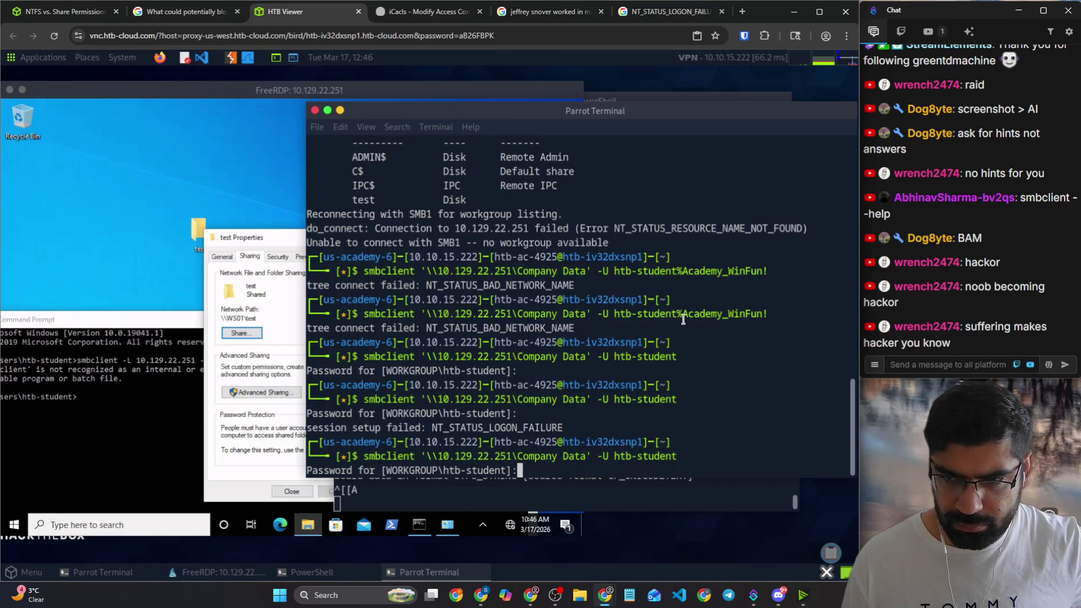
right_click(669, 350)
click(712, 436)
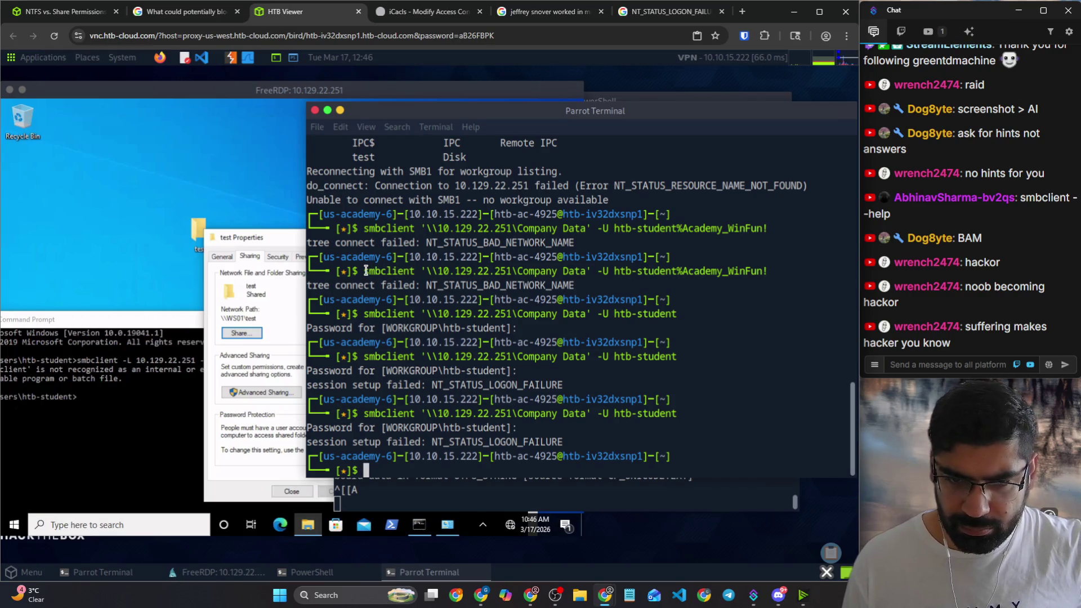
Step: Rerun the Company Data command with credentials, which fails with bad network name, then return to Windows
key(Up)
key(Up)
key(Up)
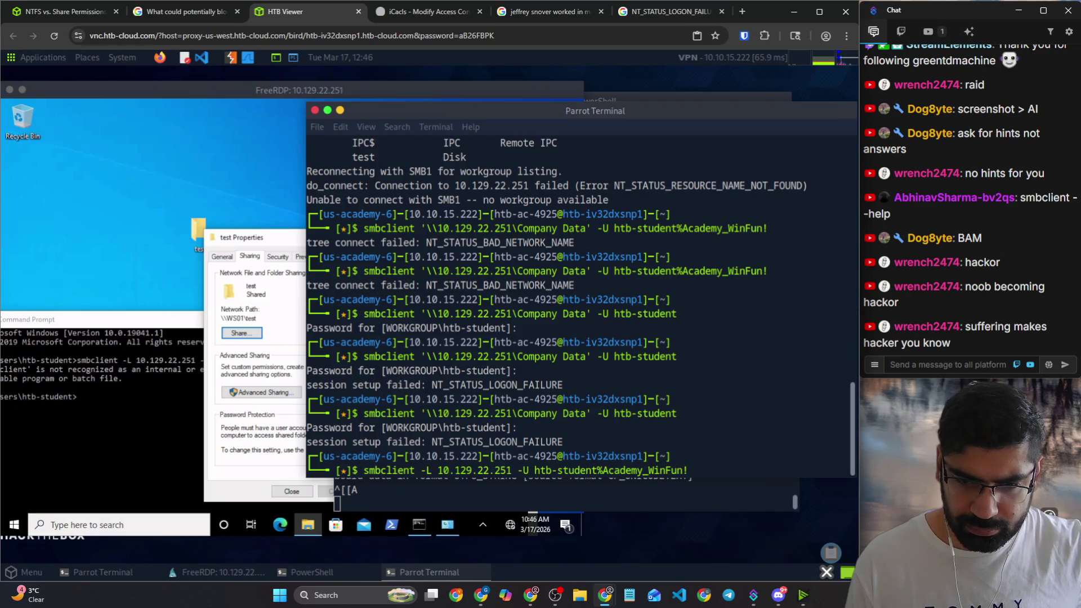
key(Down)
key(Return)
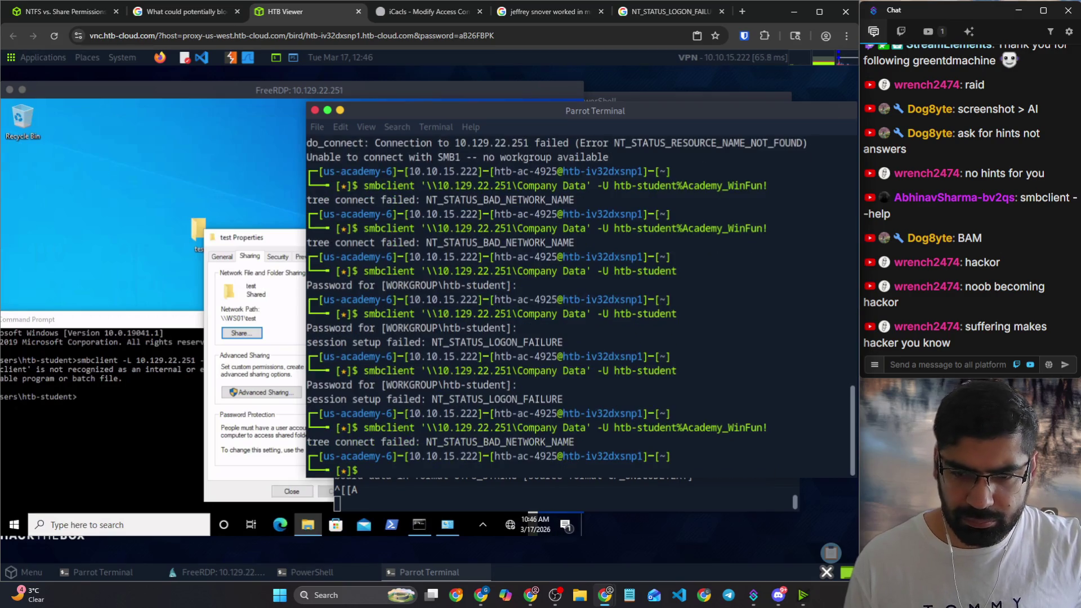
click(269, 298)
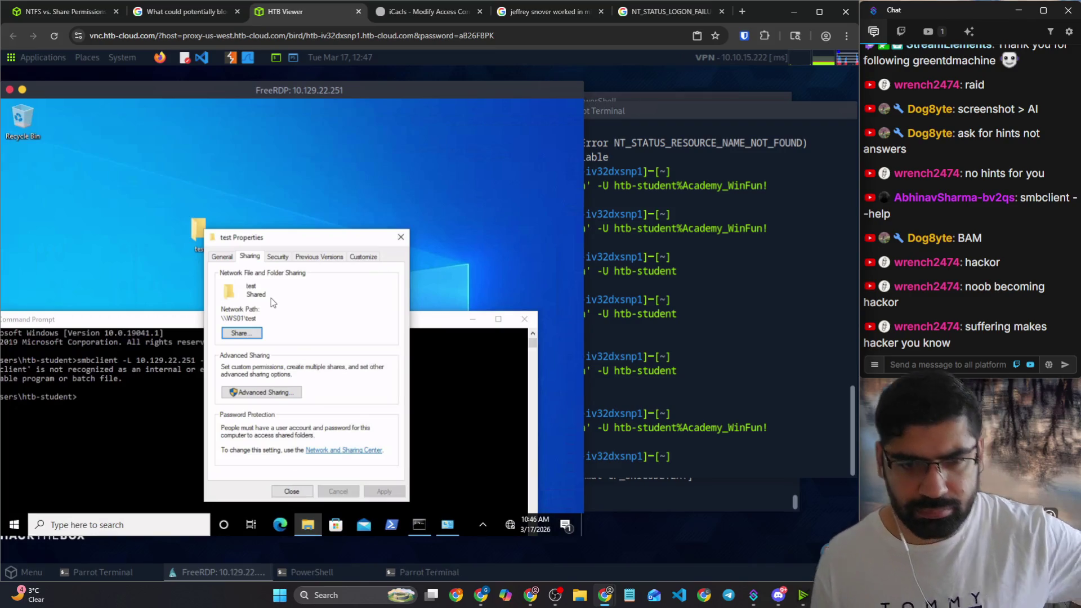
Step: Enable Public folder sharing with password protected sharing off in advanced sharing settings and save
click(338, 453)
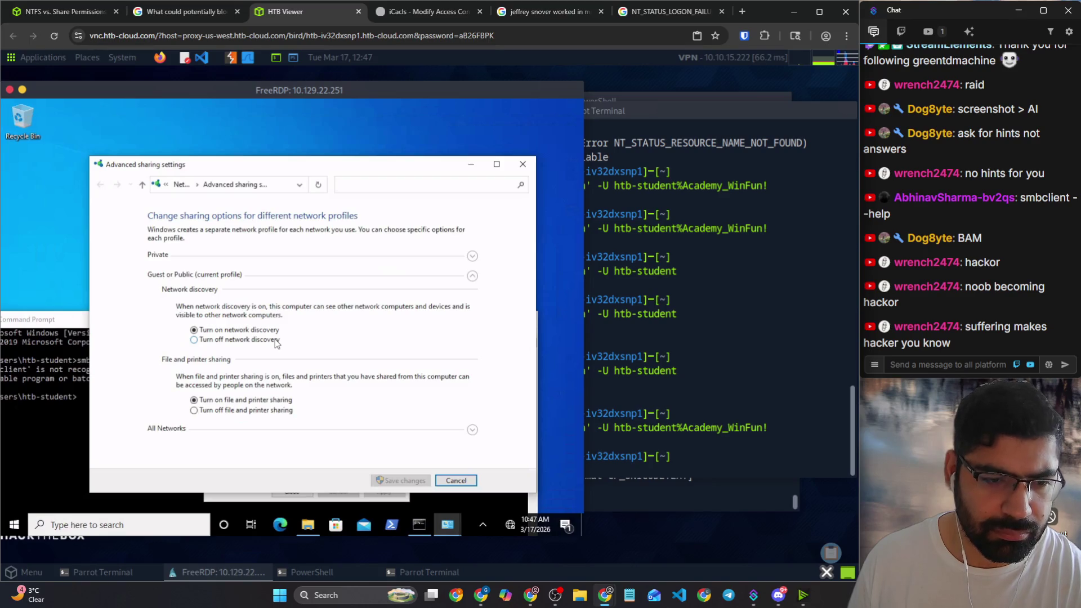
click(473, 257)
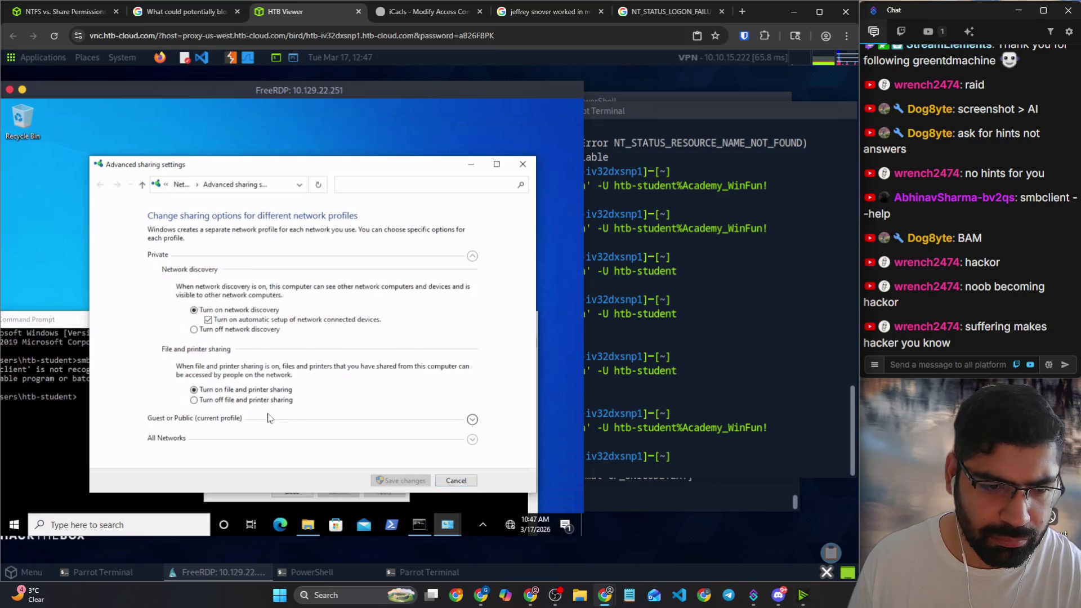
click(473, 439)
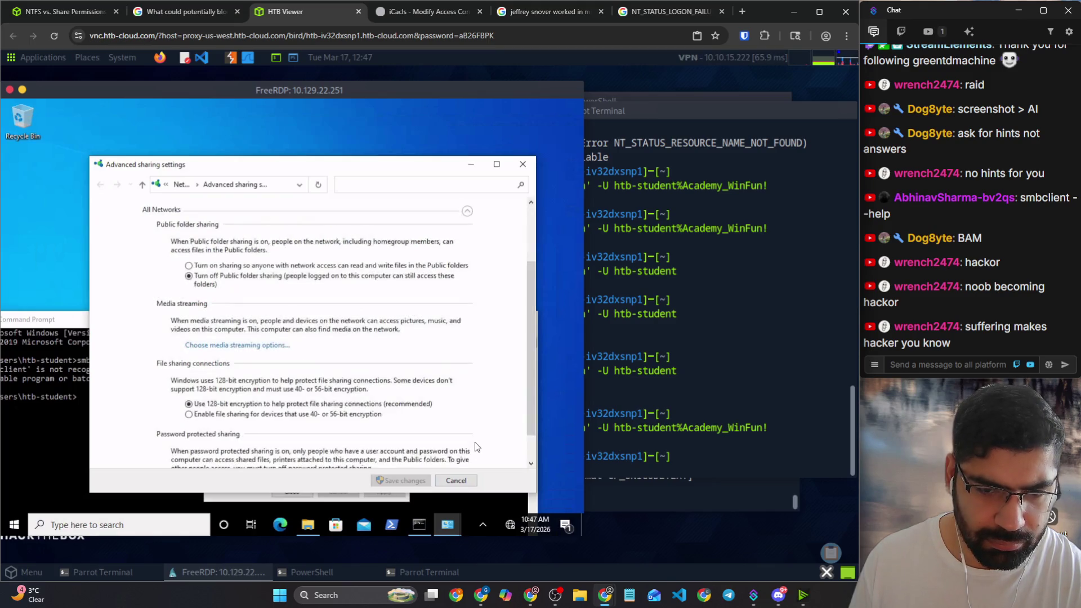
scroll(478, 409, down, 1)
scroll(458, 372, up, 2)
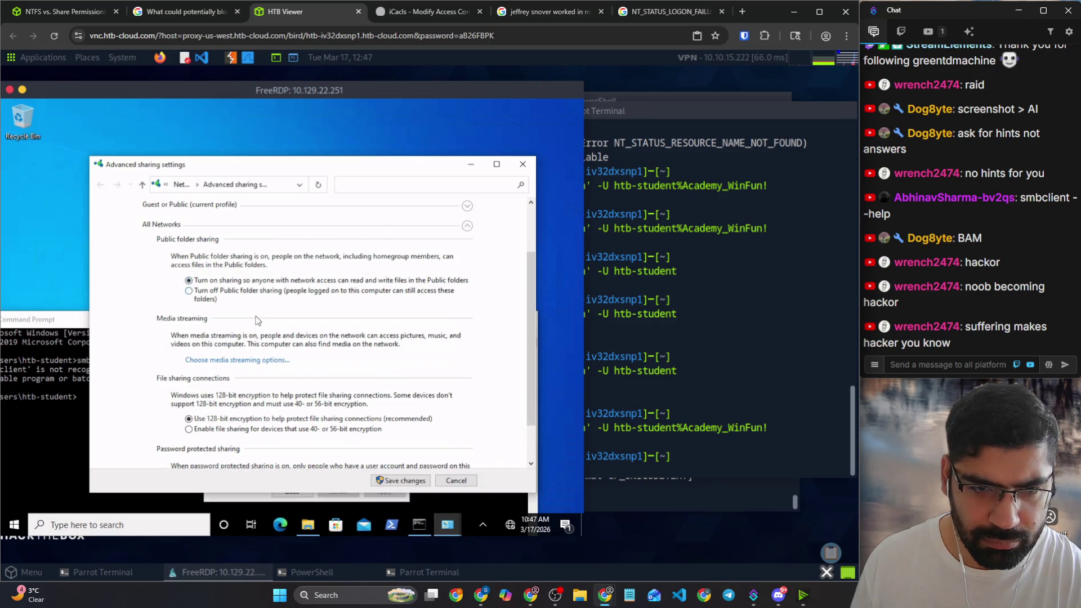
scroll(255, 338, down, 2)
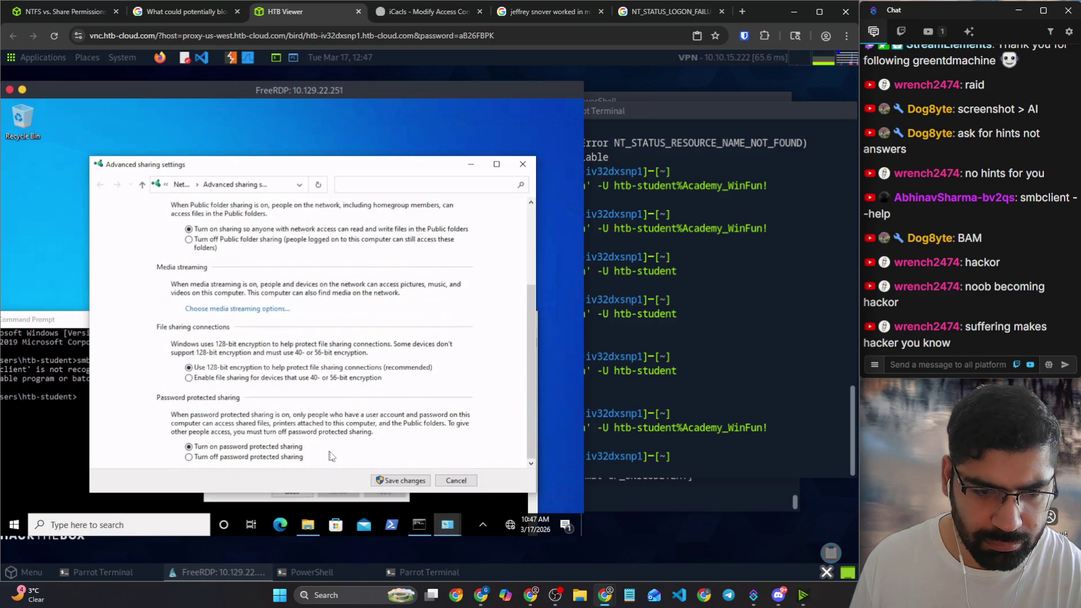
click(390, 481)
Step: Rerun the smbclient share connection from the terminal, which still fails
click(650, 359)
key(Up)
key(Return)
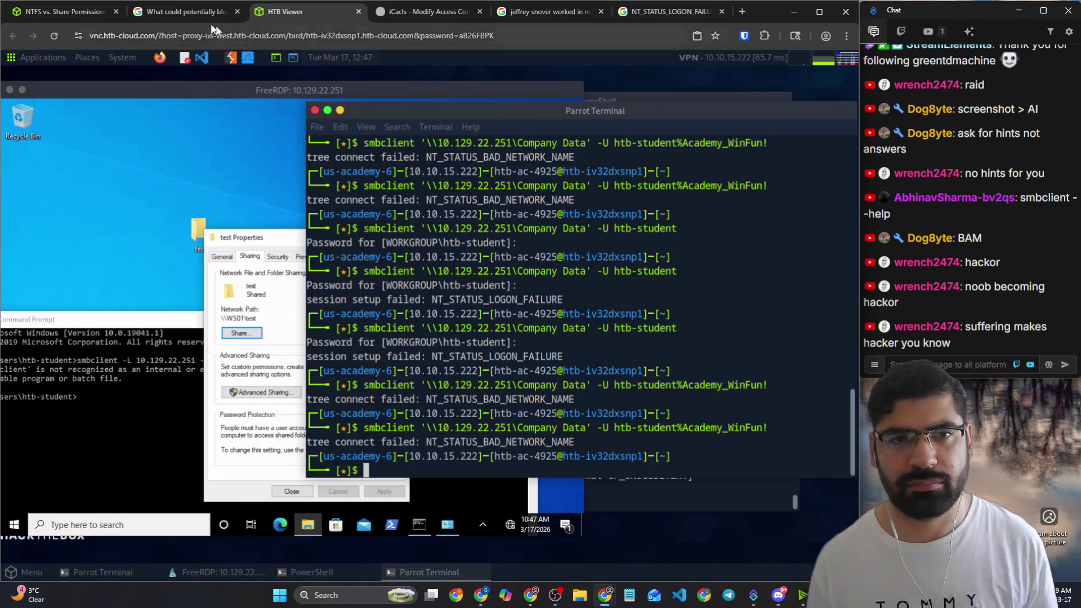
Step: Refine the Google query to 'NT_STATUS_LOGON_FAILURE windows module htb' and open the solved HTB forum thread
click(660, 10)
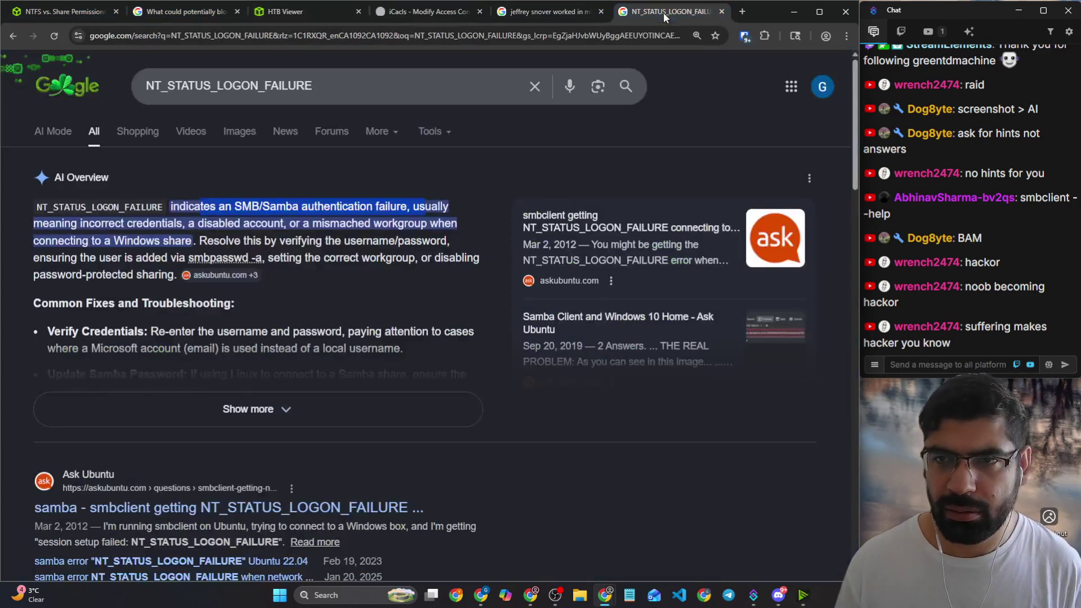
click(369, 87)
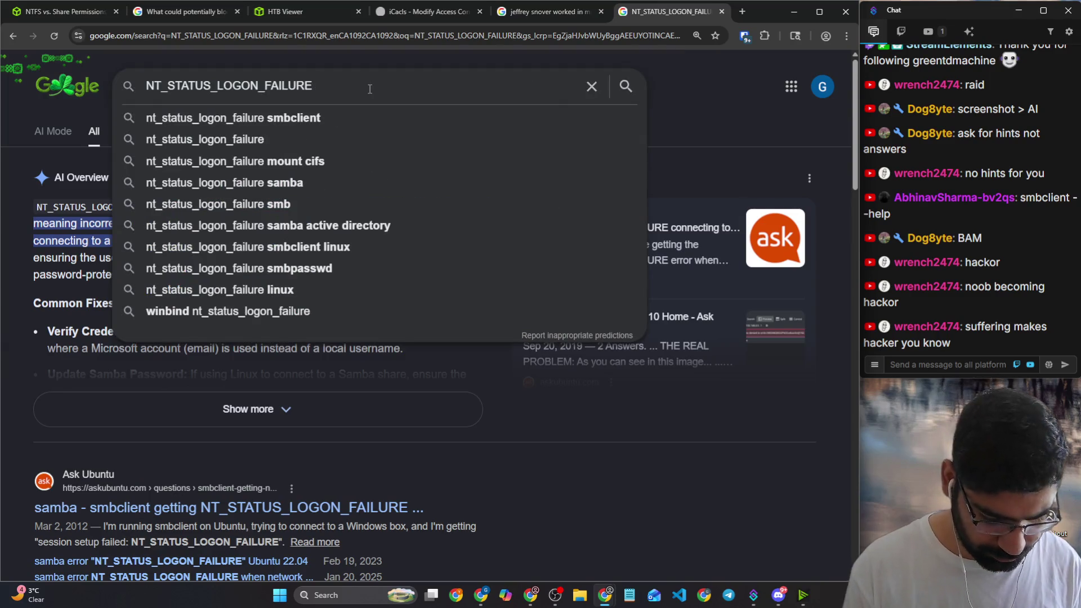
text(windiows)
key(BackSpace)
key(BackSpace)
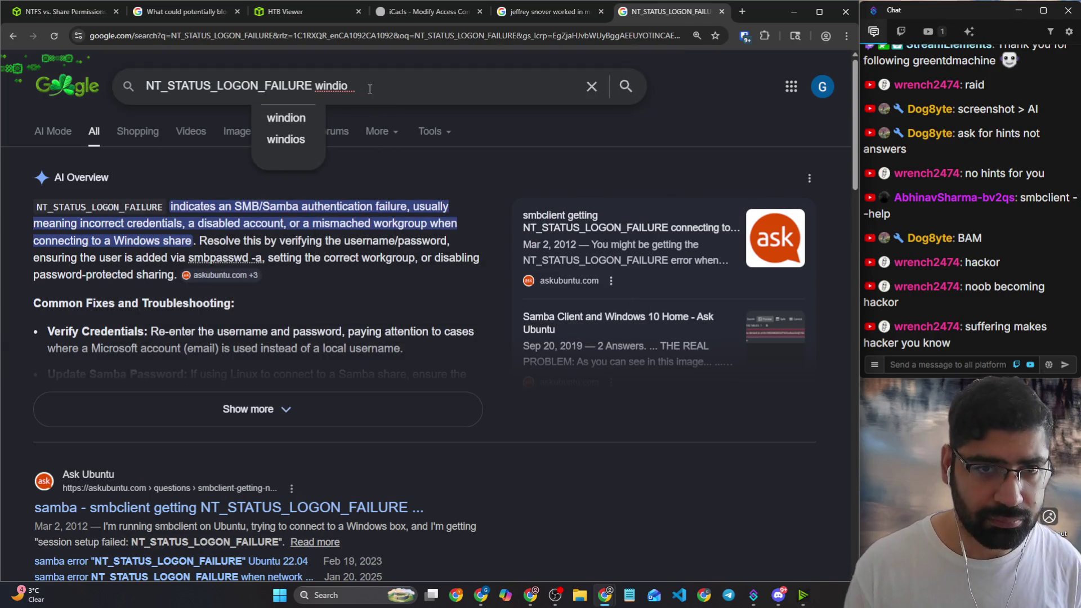
key(BackSpace)
key(BackSpace)
text(ows )
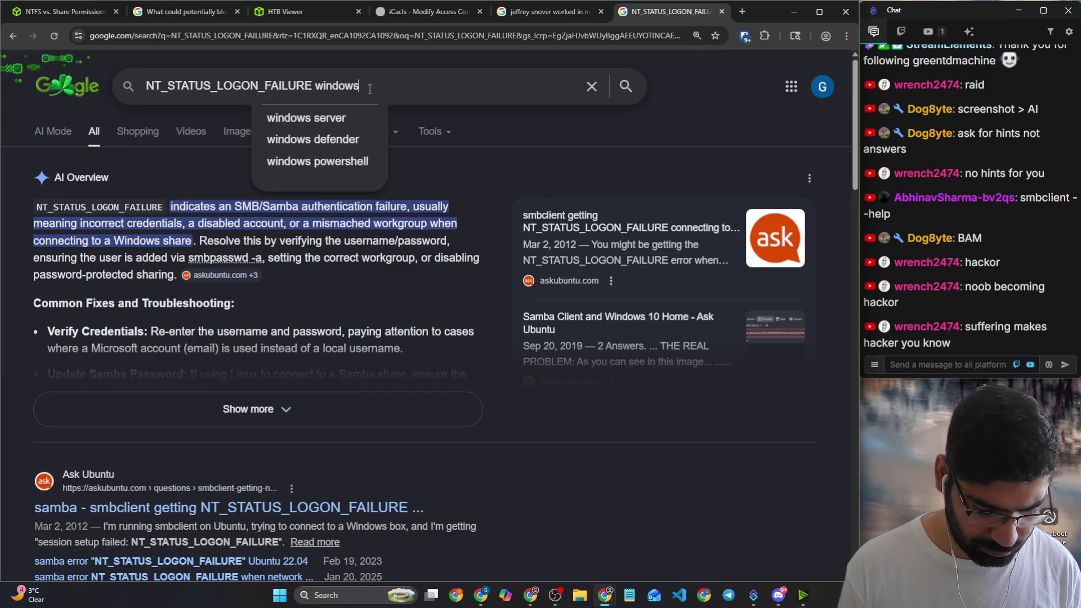
text(module )
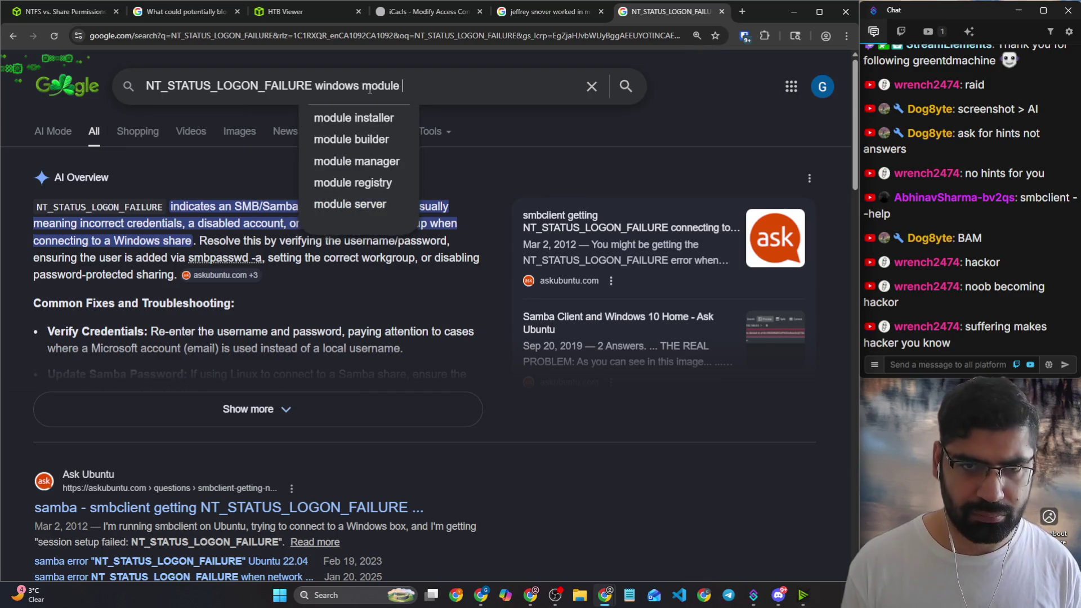
text(htb)
key(Return)
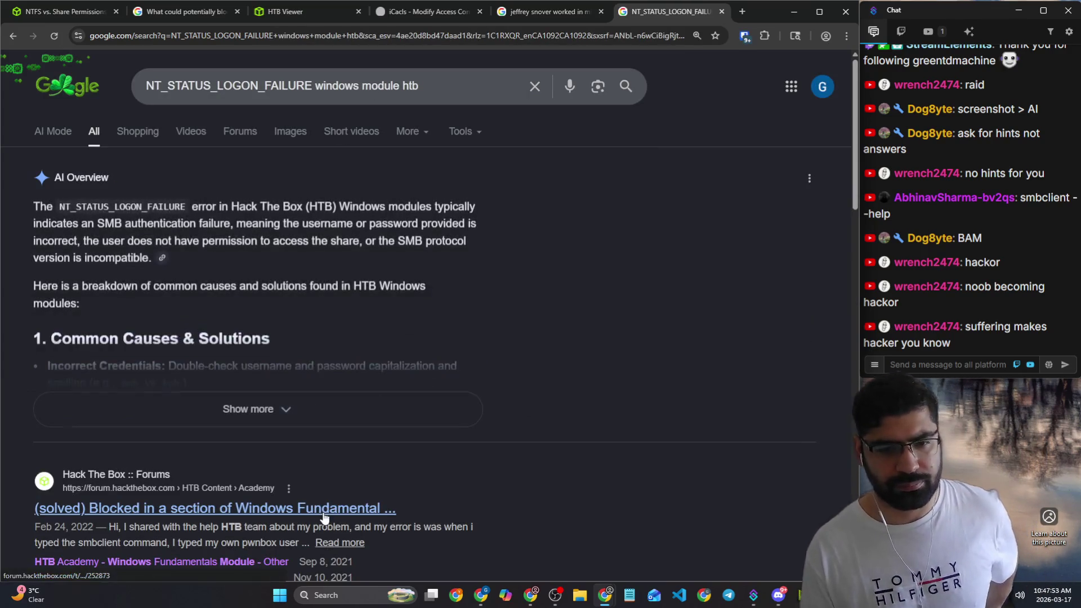
click(380, 507)
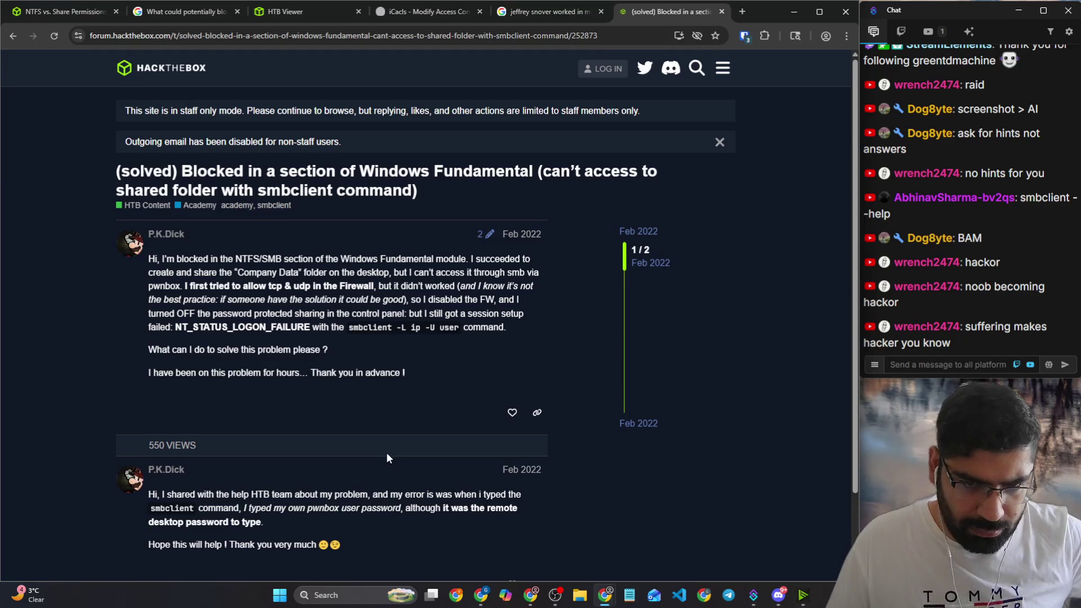
scroll(387, 461, down, 2)
Step: Highlight the reply blaming the Pwnbox password instead of the remote desktop password, then go back to Google
mouse_move(271, 399)
mouse_down()
mouse_move(447, 411)
mouse_move(480, 400)
mouse_up()
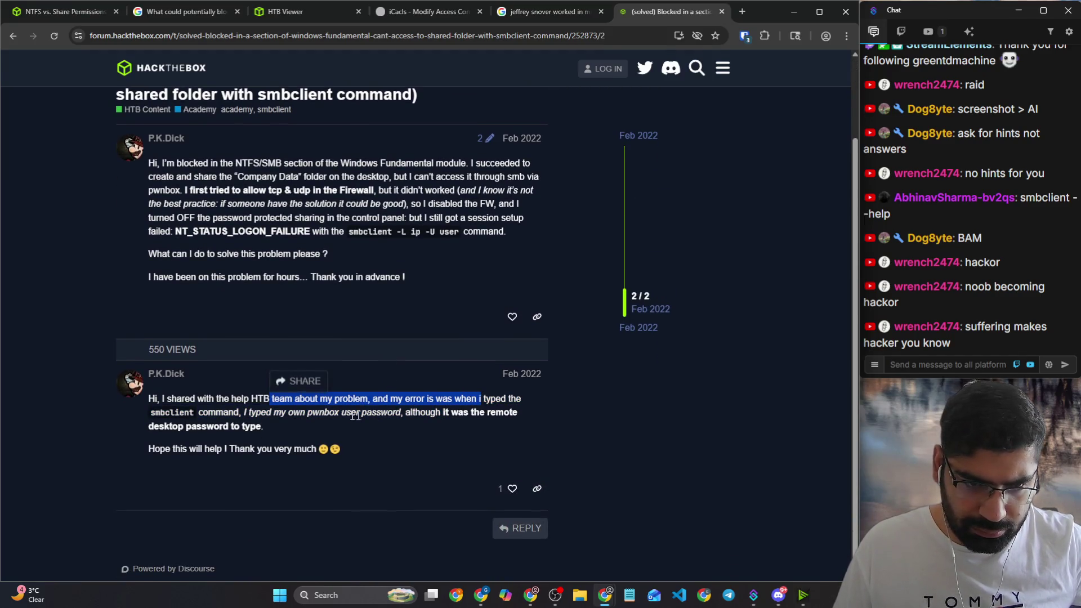
drag(252, 412, 384, 413)
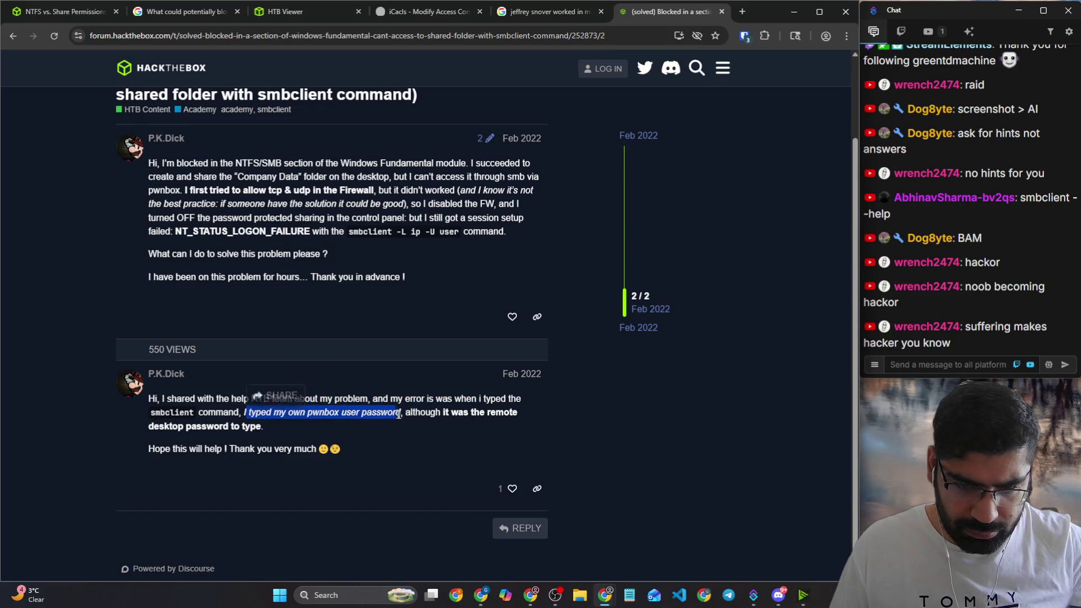
drag(385, 413, 517, 412)
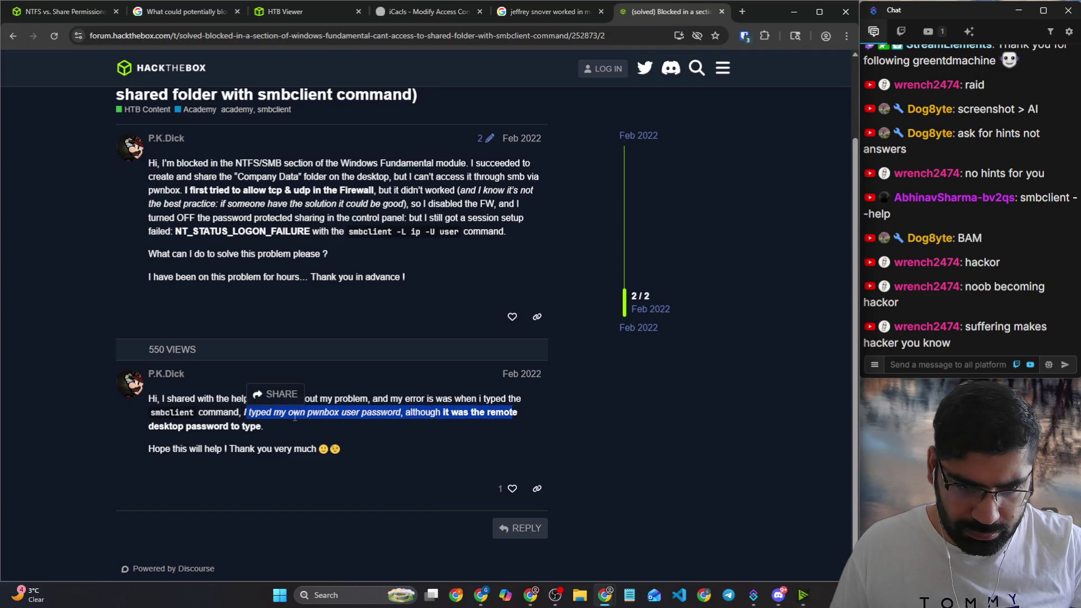
click(305, 459)
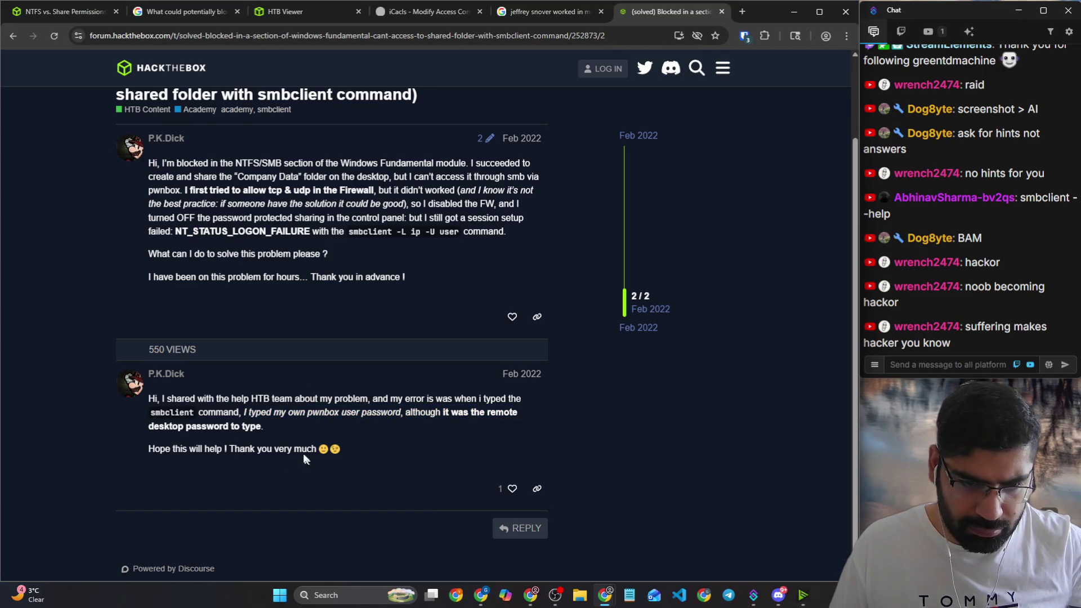
scroll(241, 196, up, 2)
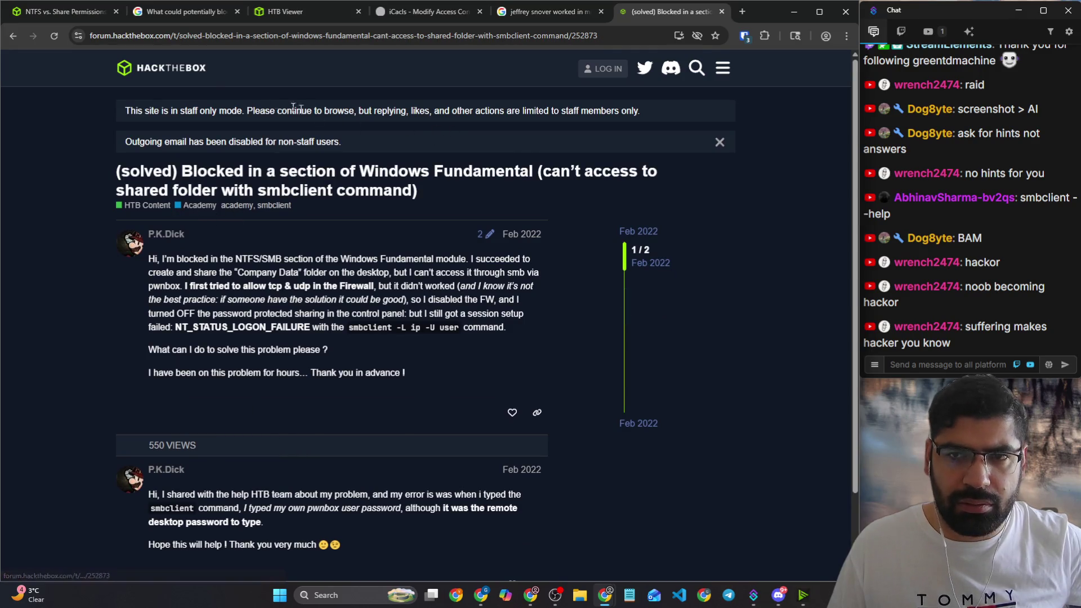
click(13, 36)
scroll(299, 274, down, 2)
scroll(300, 275, down, 3)
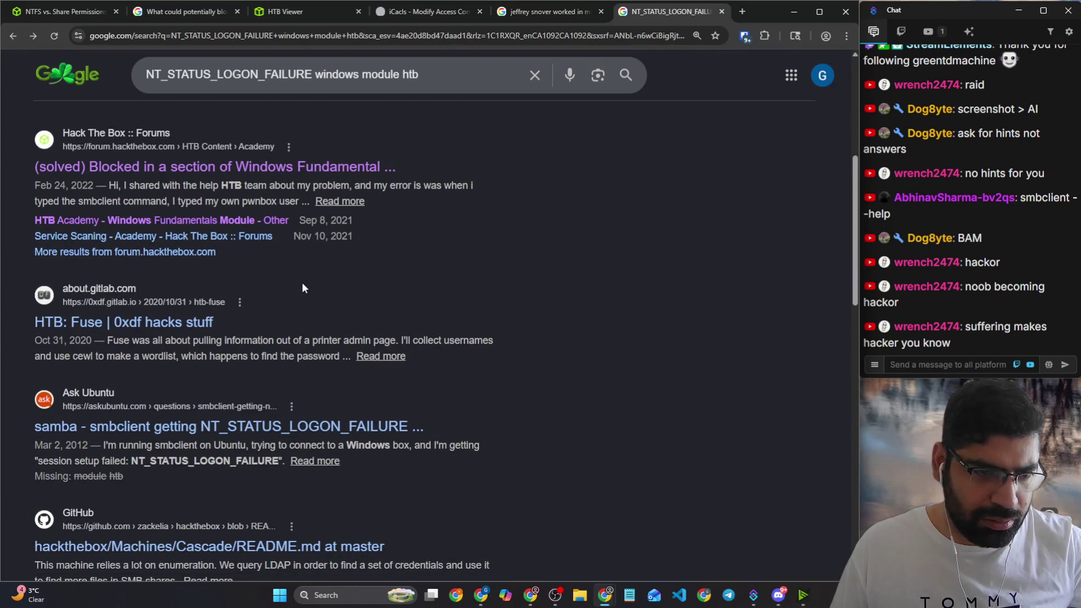
Step: Read the Ask Ubuntu smbclient logon failure answer and highlight its workgroup config value
click(360, 426)
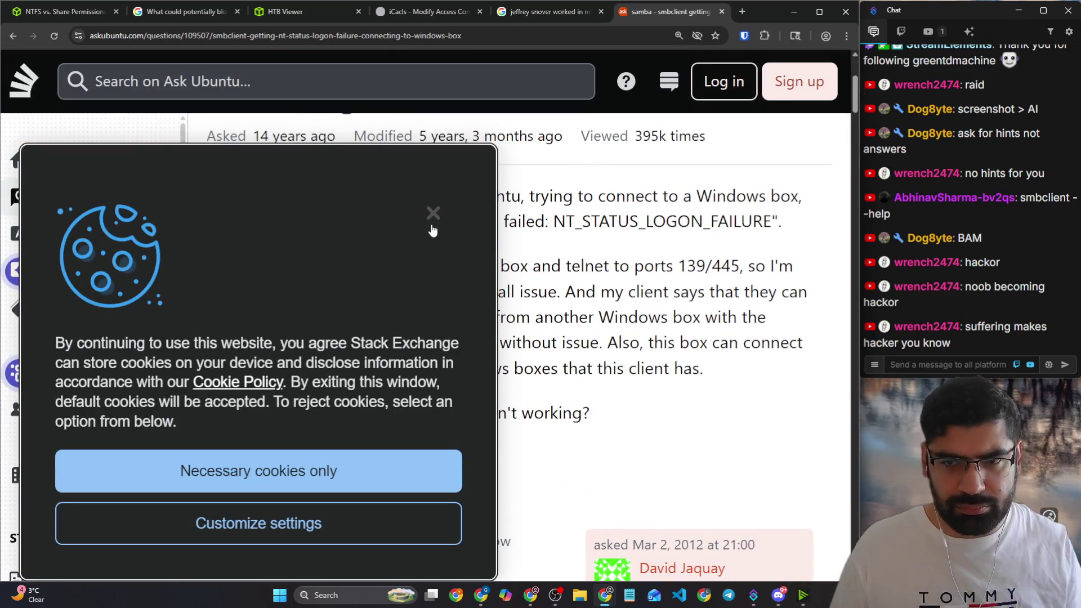
key(ctrl+minus)
key(ctrl+minus)
scroll(321, 343, down, 3)
scroll(322, 343, down, 2)
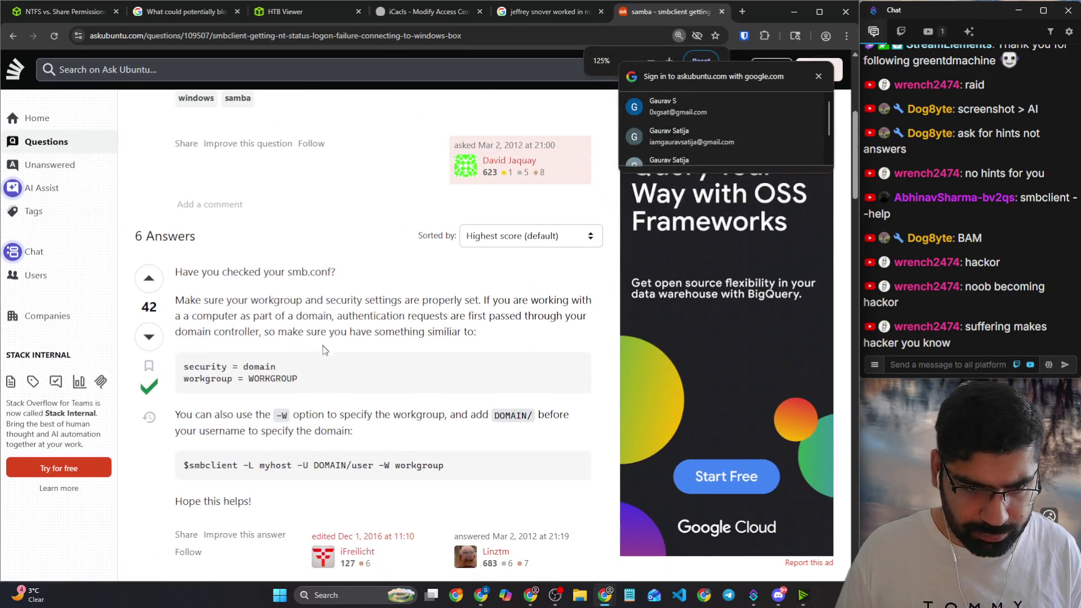
drag(232, 313, 272, 311)
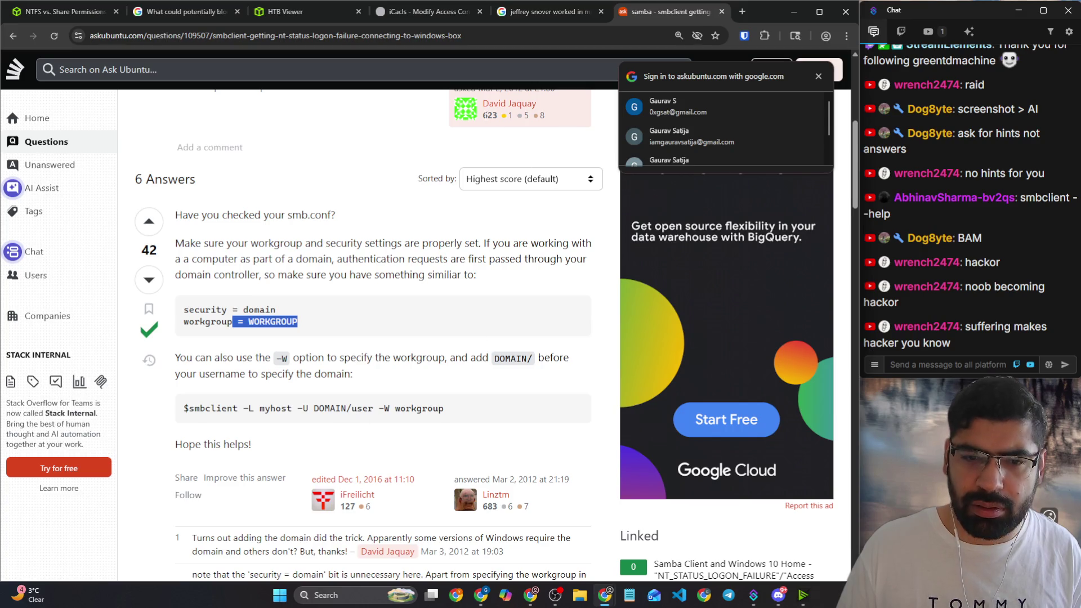
Step: Switch through the research tabs back to the Pwnbox remote desktop
click(511, 12)
click(371, 10)
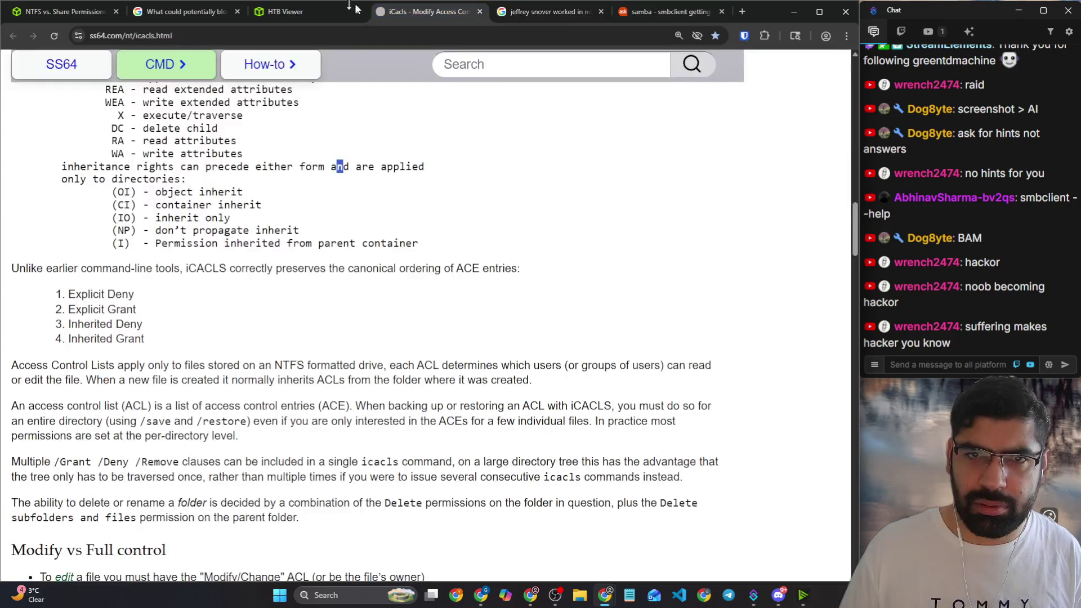
click(303, 10)
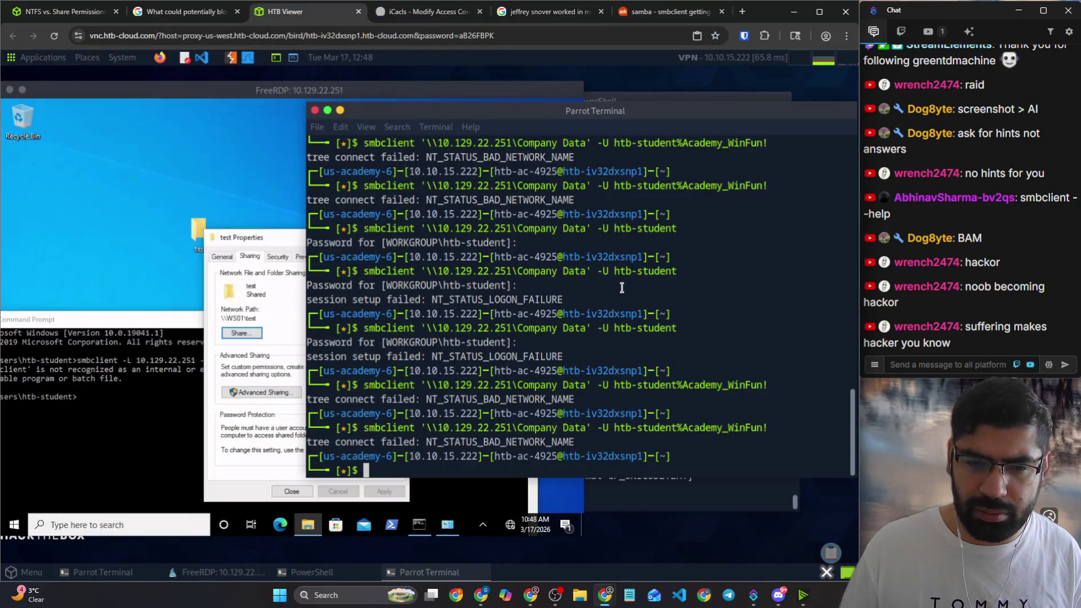
Step: Rerun smbclient against the test share instead of Company Data, reach the smb prompt and run ls
key(Up)
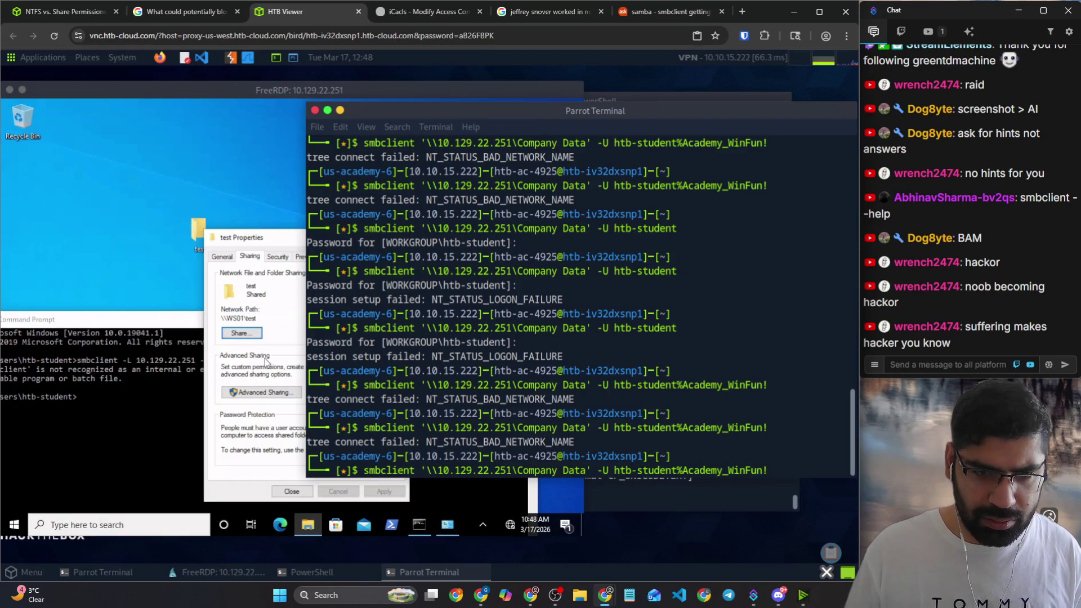
key(Left)
key(Left)
key(Left)
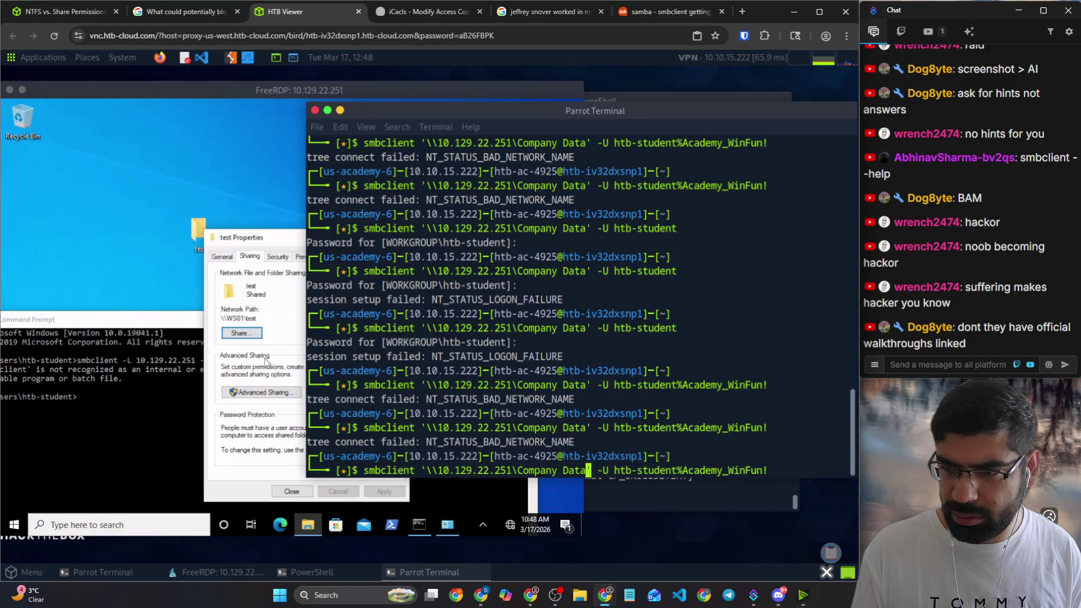
key(BackSpace)
key(BackSpace)
key(BackSpace)
key(BackSpace)
key(BackSpace)
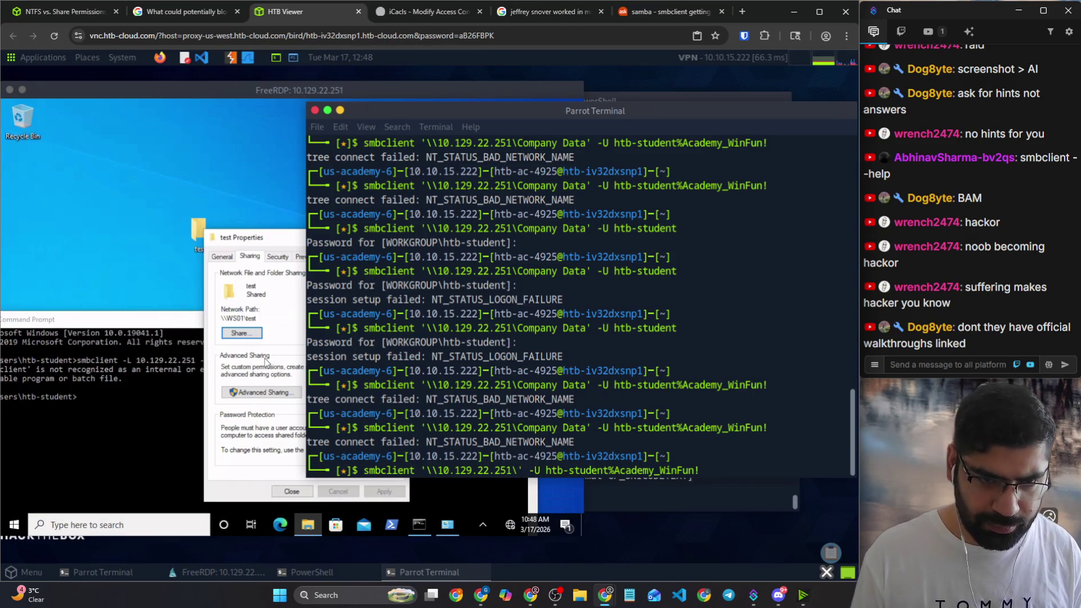
text(test)
key(Return)
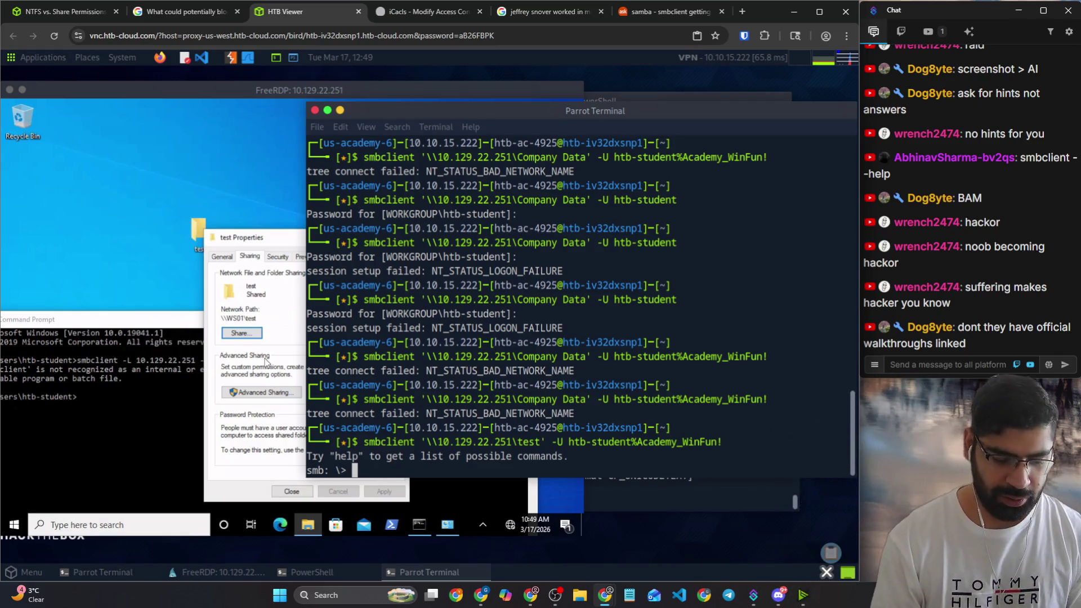
text(ls\)
key(Return)
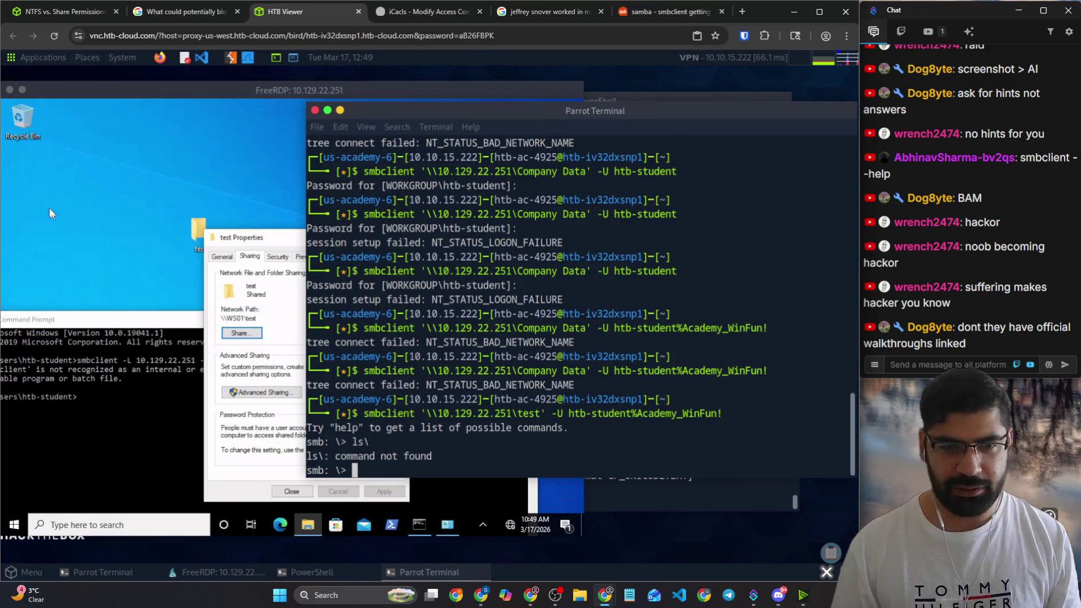
Step: Bring the Windows desktop forward and switch to the NTFS vs. Share Permissions lesson
click(270, 317)
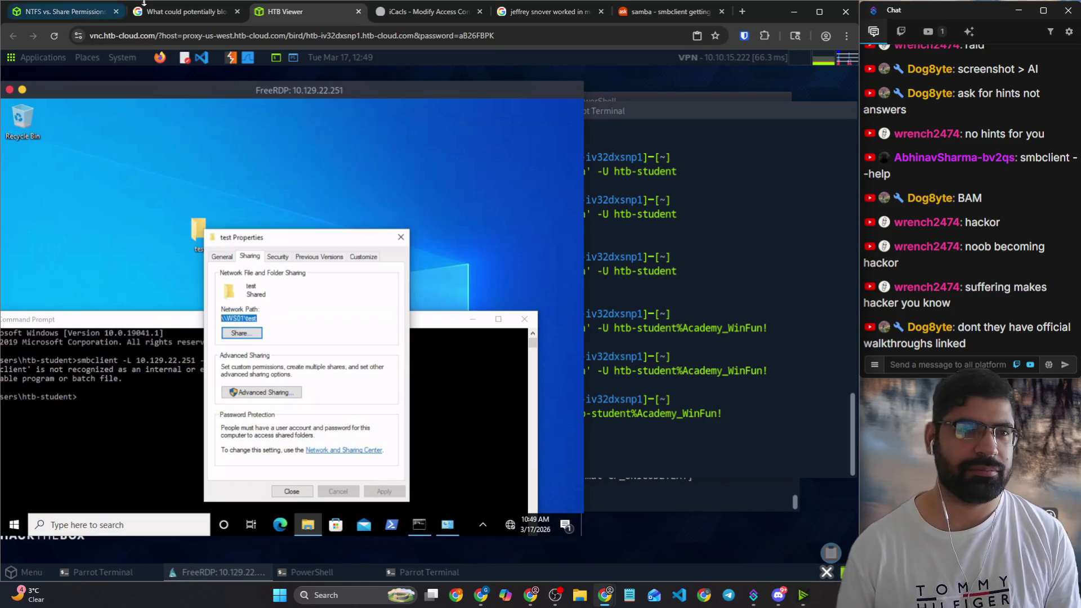
click(64, 10)
scroll(380, 147, down, 3)
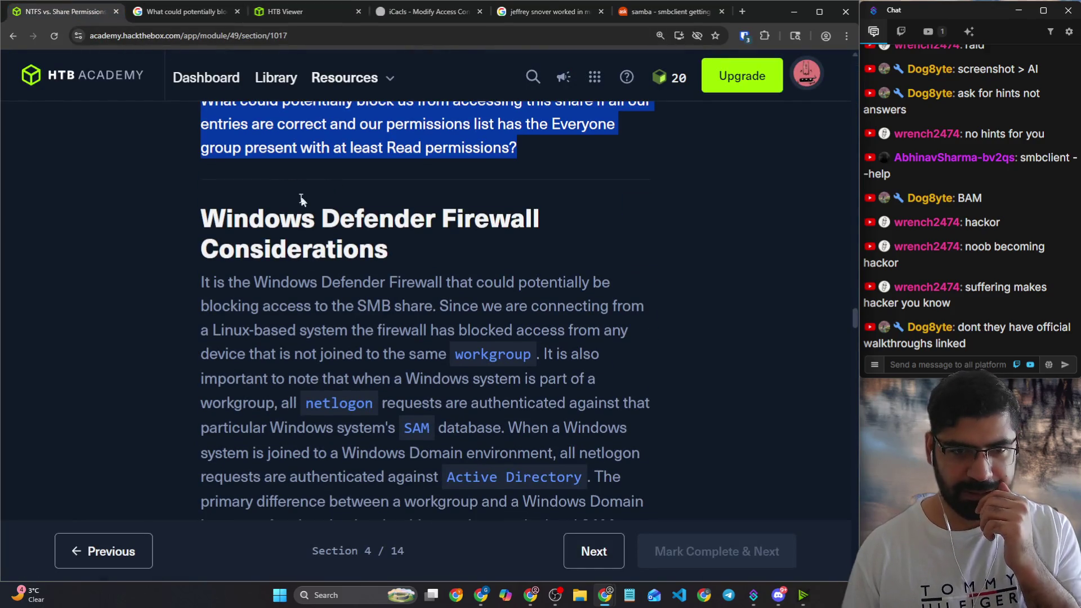
Step: Advance from NTFS vs. Share Permissions to Section 5 and scroll back to its top
drag(201, 216, 403, 248)
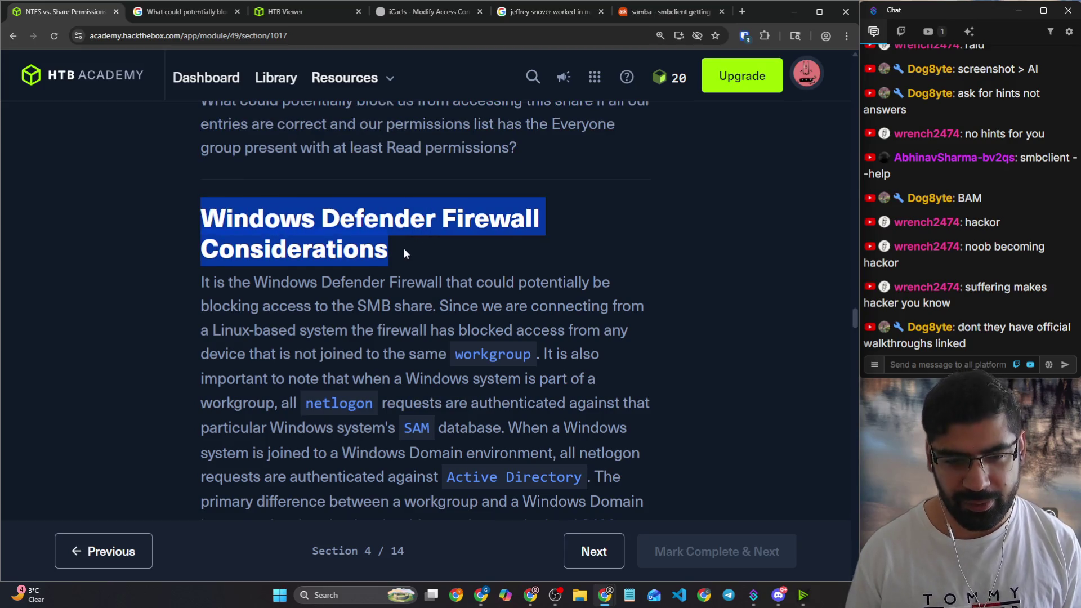
scroll(403, 247, down, 4)
scroll(400, 247, down, 4)
scroll(287, 258, down, 1)
scroll(287, 258, down, 3)
scroll(287, 257, down, 1)
scroll(288, 258, down, 2)
scroll(292, 259, down, 5)
scroll(287, 257, down, 5)
scroll(287, 258, down, 3)
scroll(287, 258, down, 3)
scroll(287, 256, down, 4)
scroll(286, 257, down, 4)
scroll(286, 258, down, 4)
scroll(286, 258, down, 4)
scroll(288, 257, down, 4)
scroll(288, 257, down, 3)
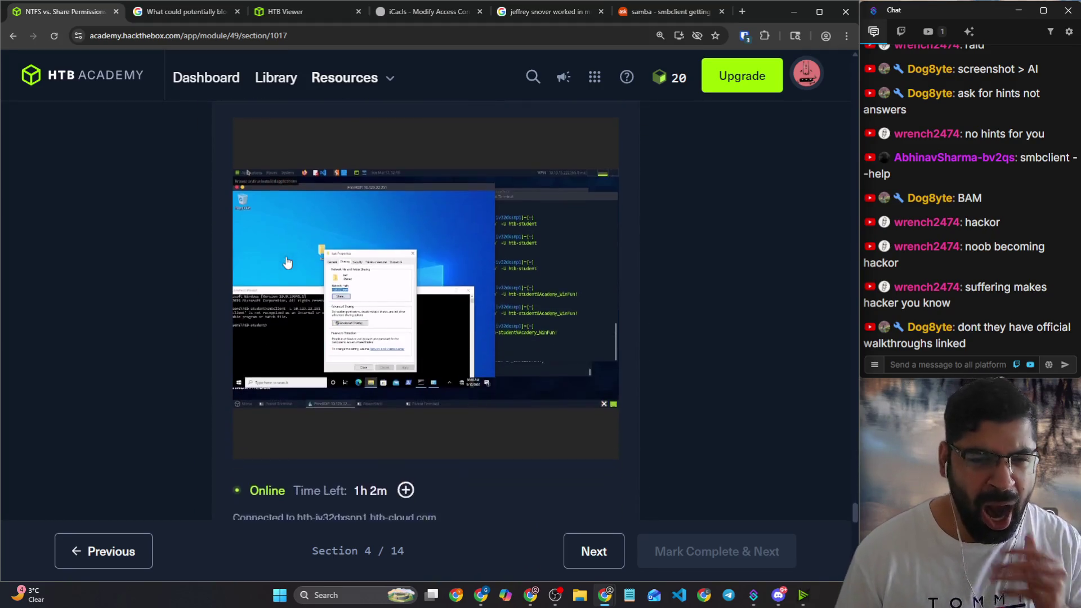
scroll(463, 470, down, 3)
click(592, 554)
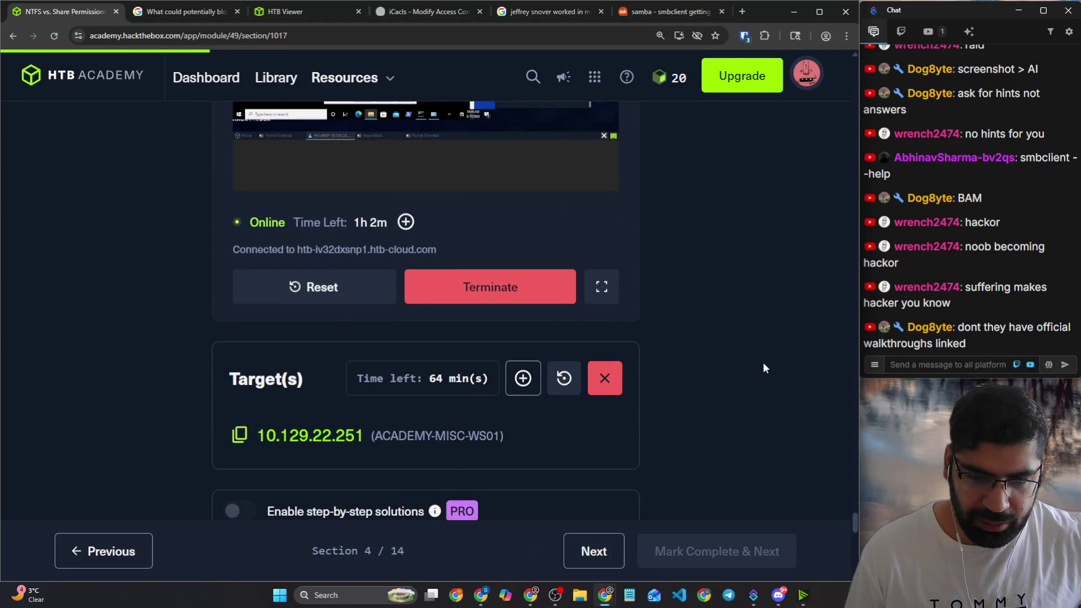
scroll(707, 344, down, 3)
scroll(706, 344, down, 4)
scroll(707, 343, down, 3)
scroll(707, 343, down, 4)
scroll(708, 339, down, 5)
scroll(708, 339, down, 5)
scroll(709, 338, down, 5)
scroll(712, 345, down, 5)
scroll(716, 341, down, 5)
scroll(719, 341, down, 5)
scroll(721, 343, down, 5)
scroll(720, 343, down, 5)
scroll(721, 341, down, 5)
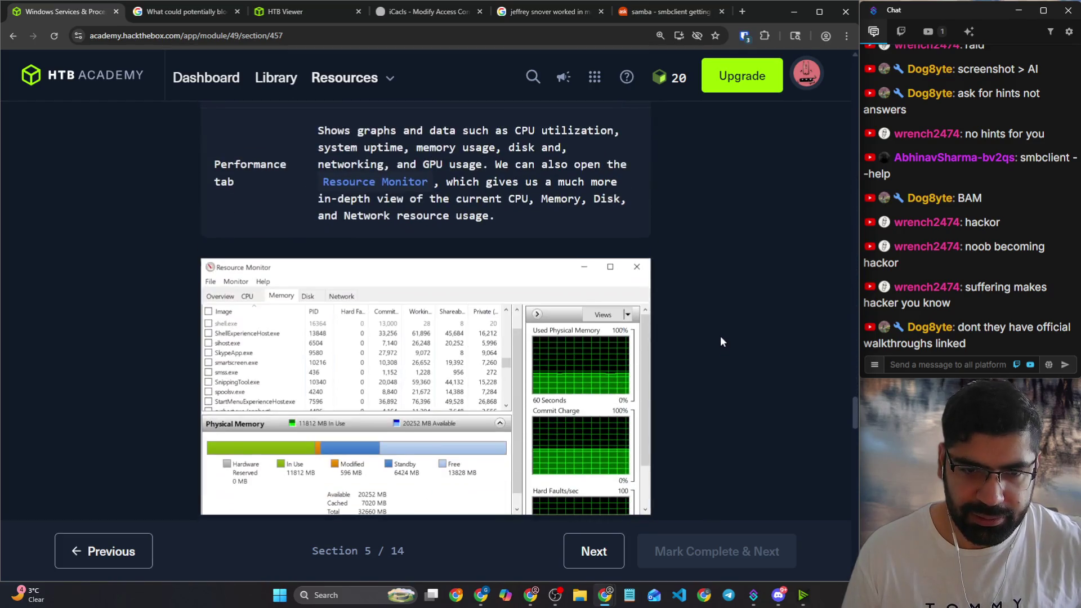
scroll(720, 342, down, 3)
scroll(719, 342, down, 3)
scroll(717, 342, down, 3)
scroll(717, 341, down, 3)
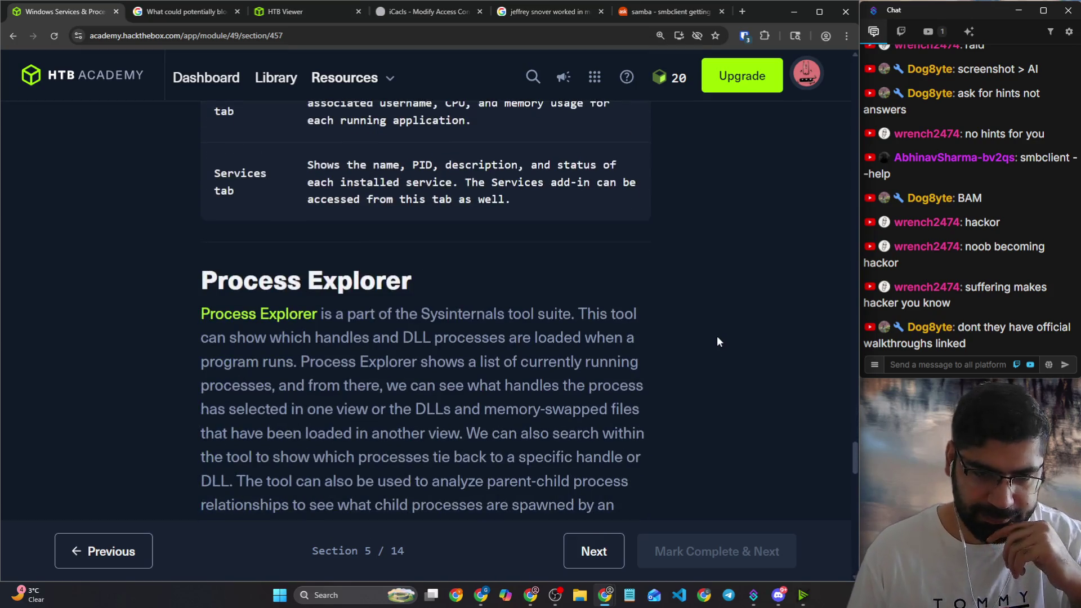
scroll(717, 342, down, 3)
scroll(717, 344, down, 3)
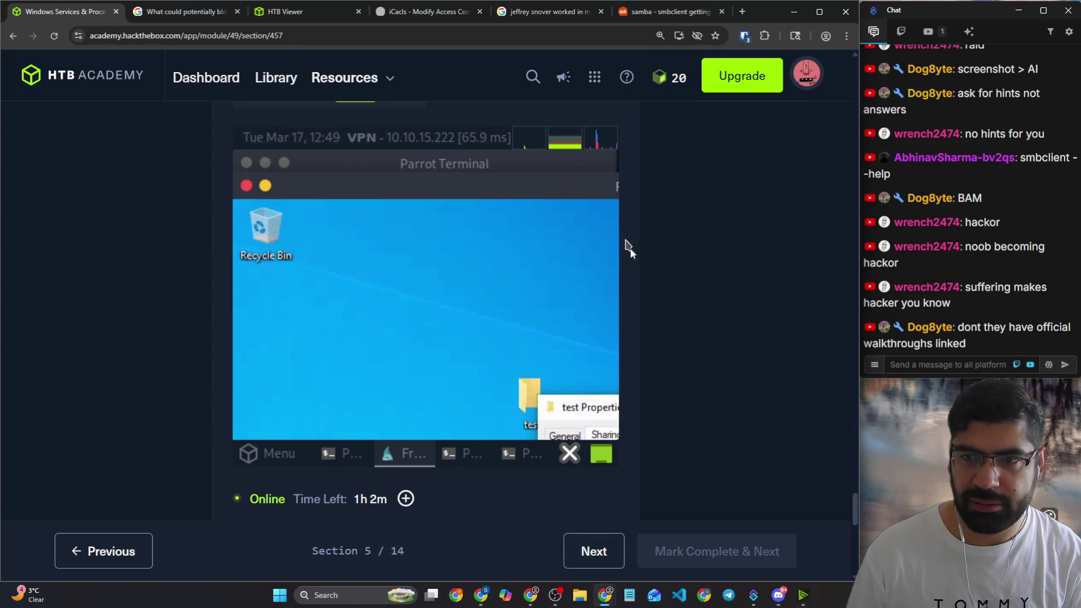
drag(857, 506, 856, 85)
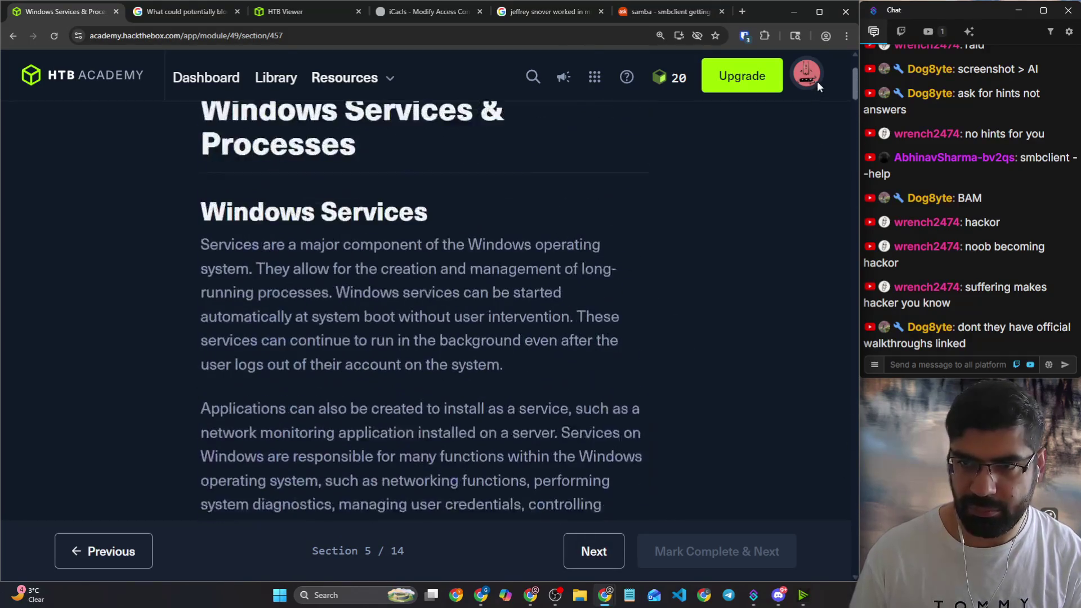
Step: Expand the later Windows Fundamentals chapters in the table of contents, including Further Windows Usage and Close Out
key(ctrl+minus)
key(ctrl+minus)
scroll(630, 159, up, 2)
click(771, 107)
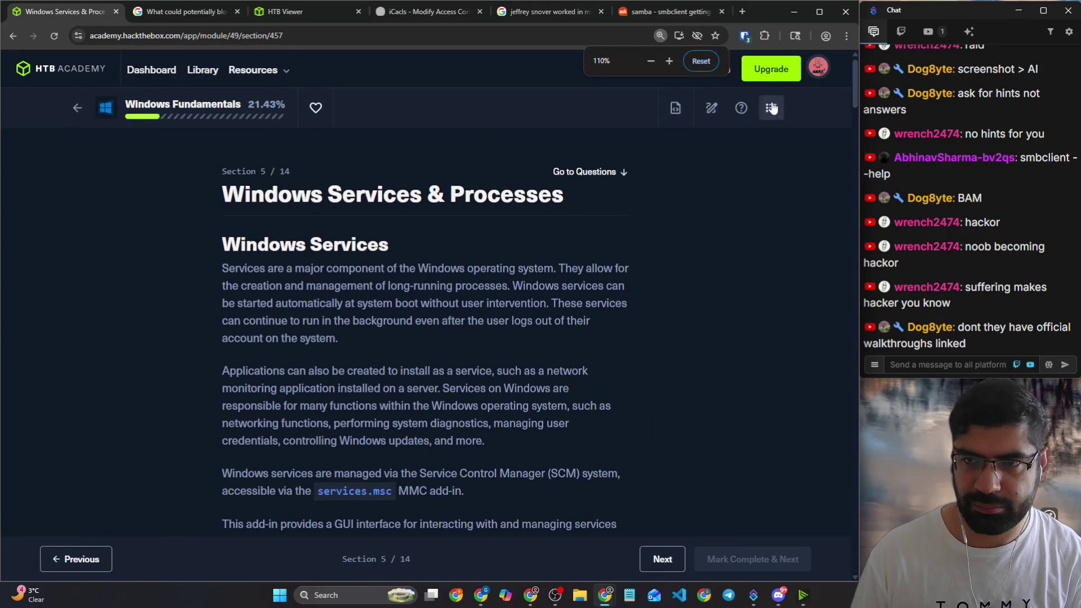
scroll(653, 196, down, 1)
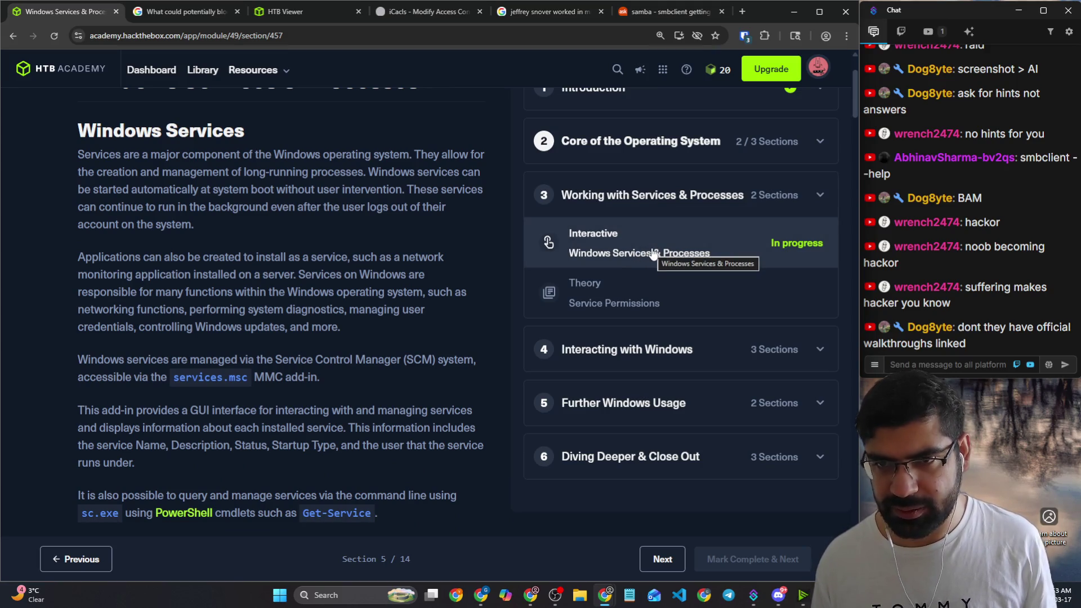
click(804, 144)
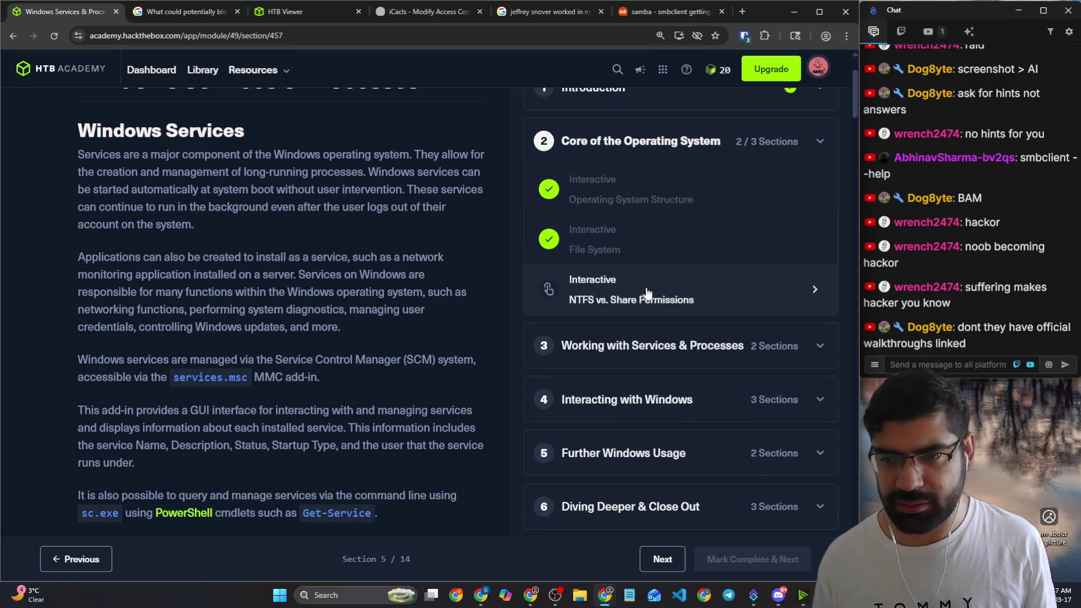
scroll(760, 288, down, 1)
click(773, 290)
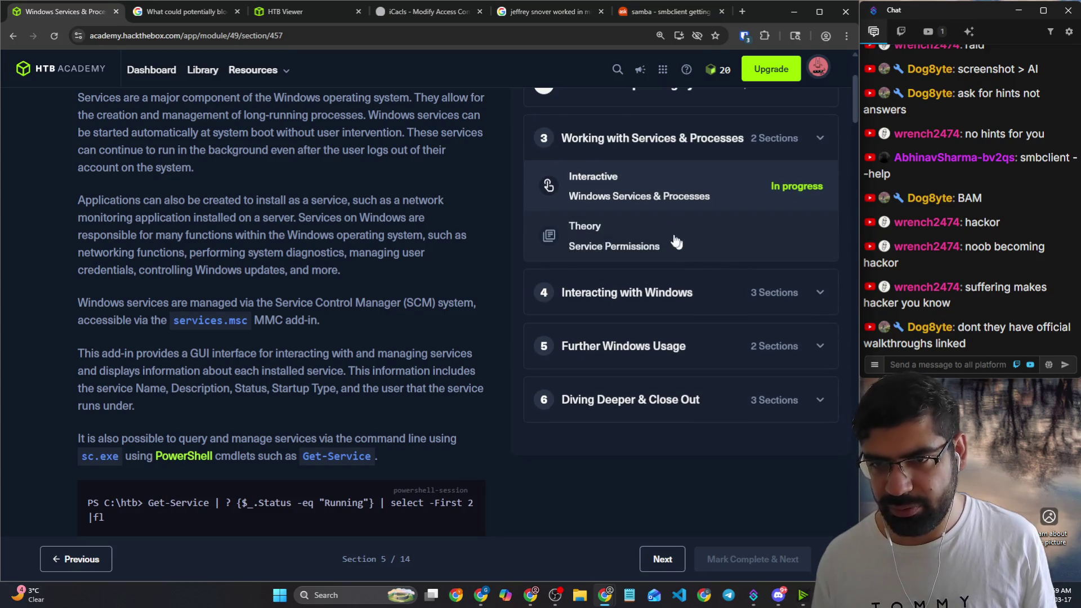
click(759, 294)
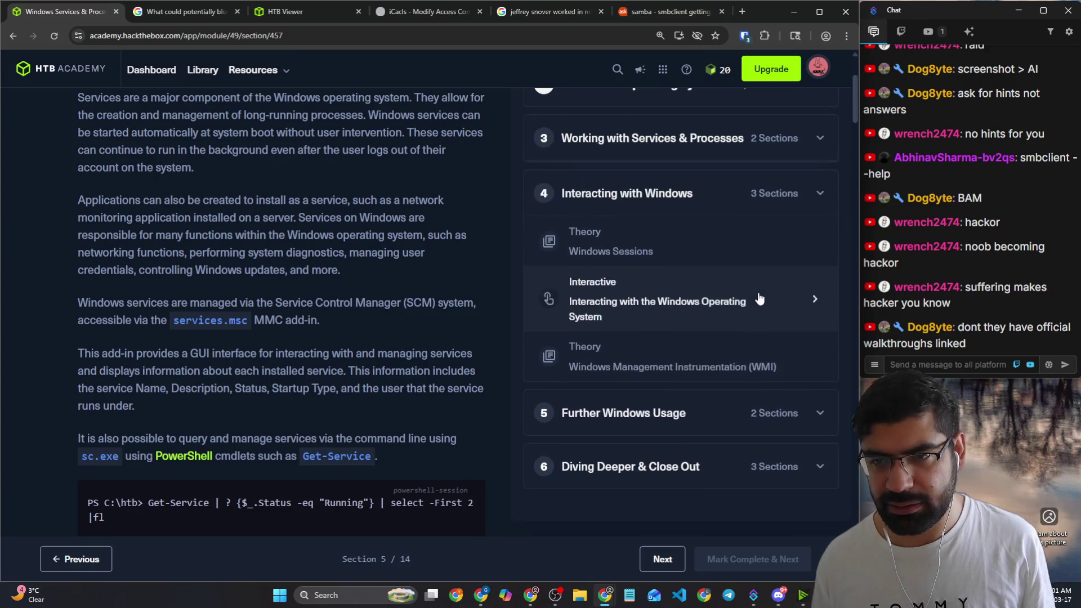
scroll(668, 294, down, 1)
click(655, 339)
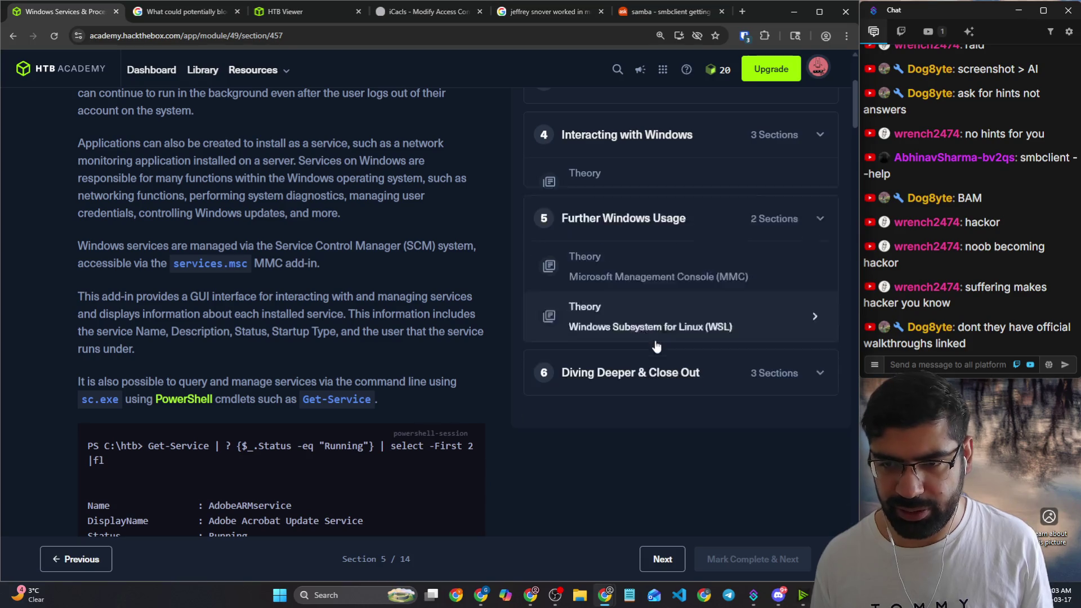
click(654, 343)
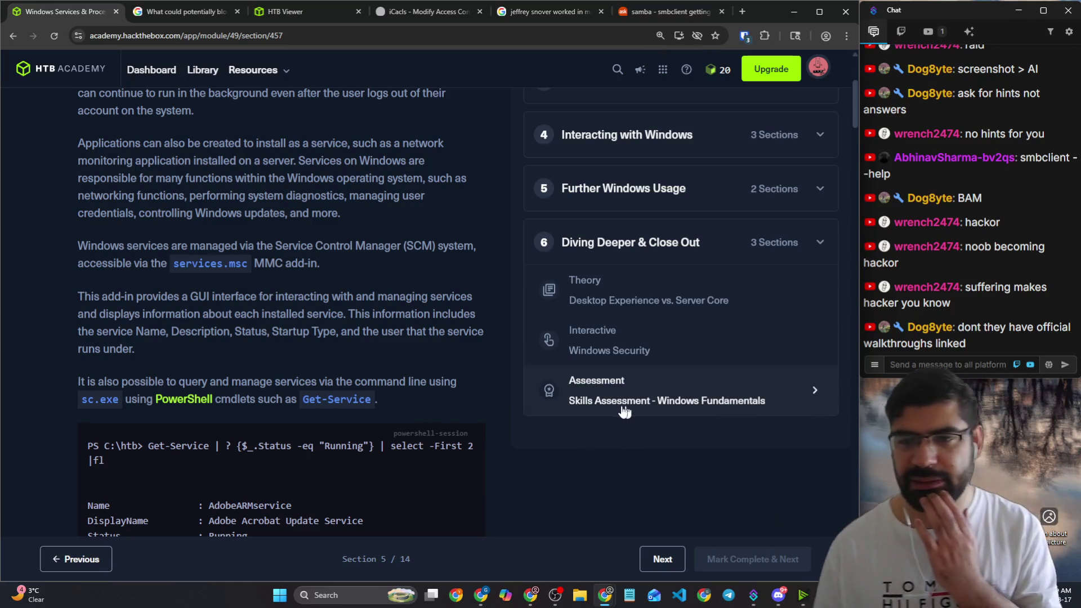
scroll(76, 256, up, 3)
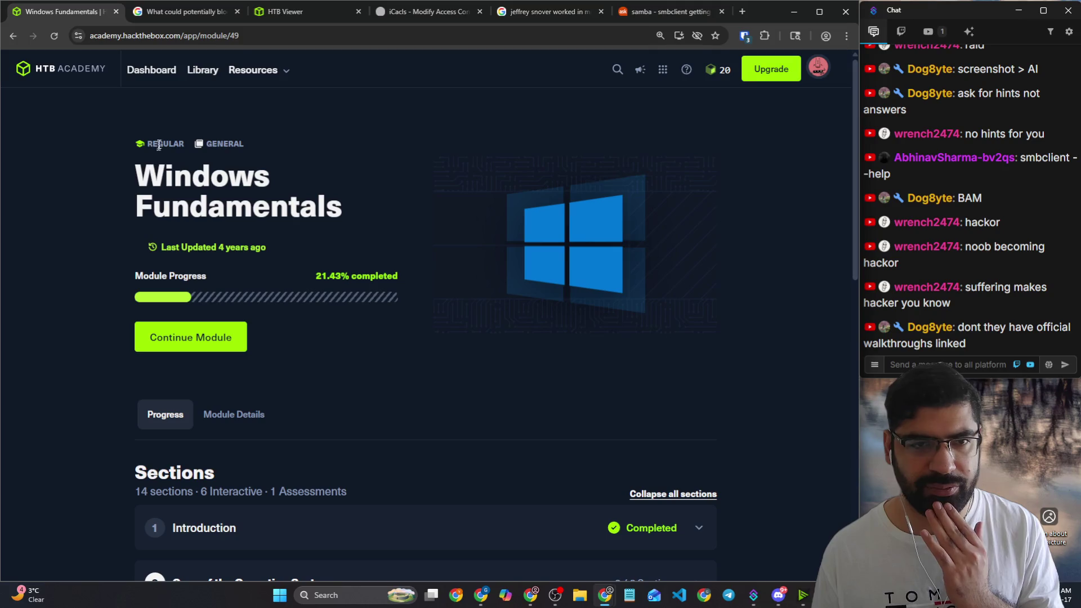
scroll(190, 160, down, 4)
scroll(206, 177, up, 4)
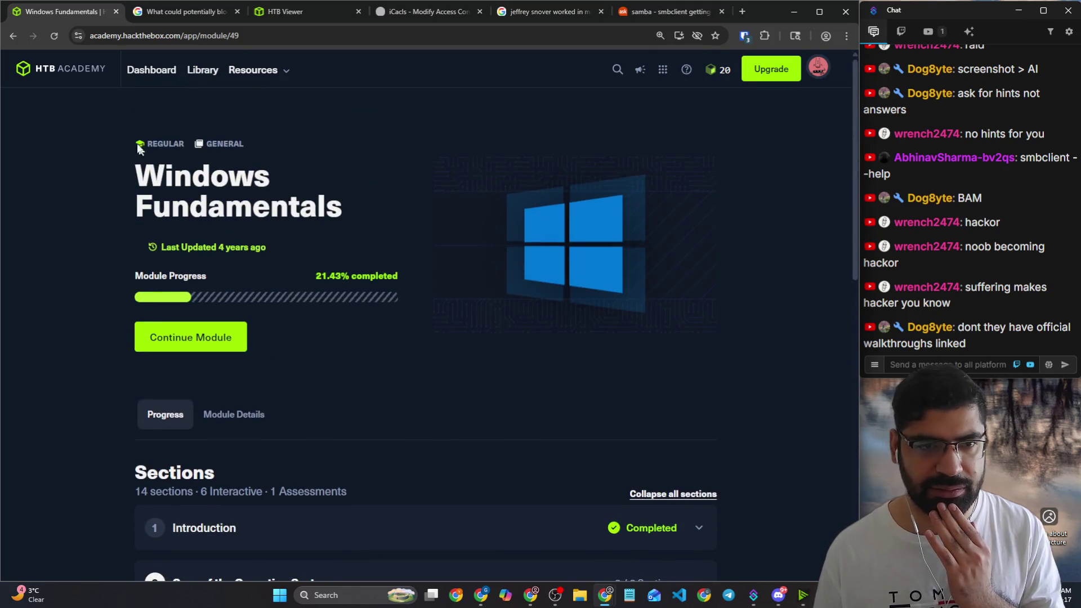
Step: Return to the Windows Services & Processes lesson, then leave it for the dashboard
click(12, 38)
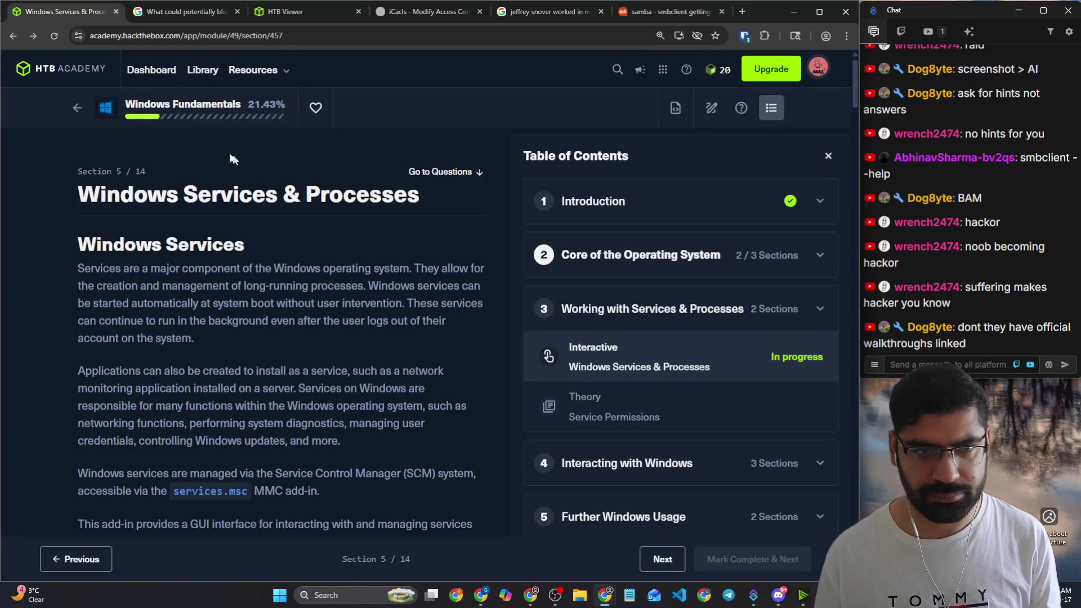
click(172, 73)
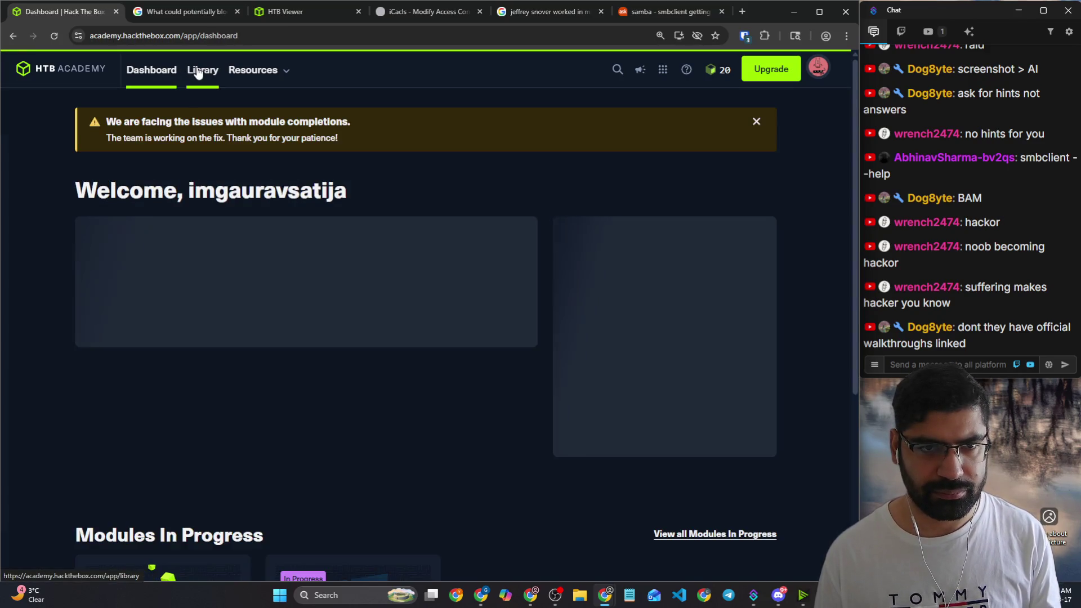
Step: Filter the module library to Tier 0 modules only
click(202, 71)
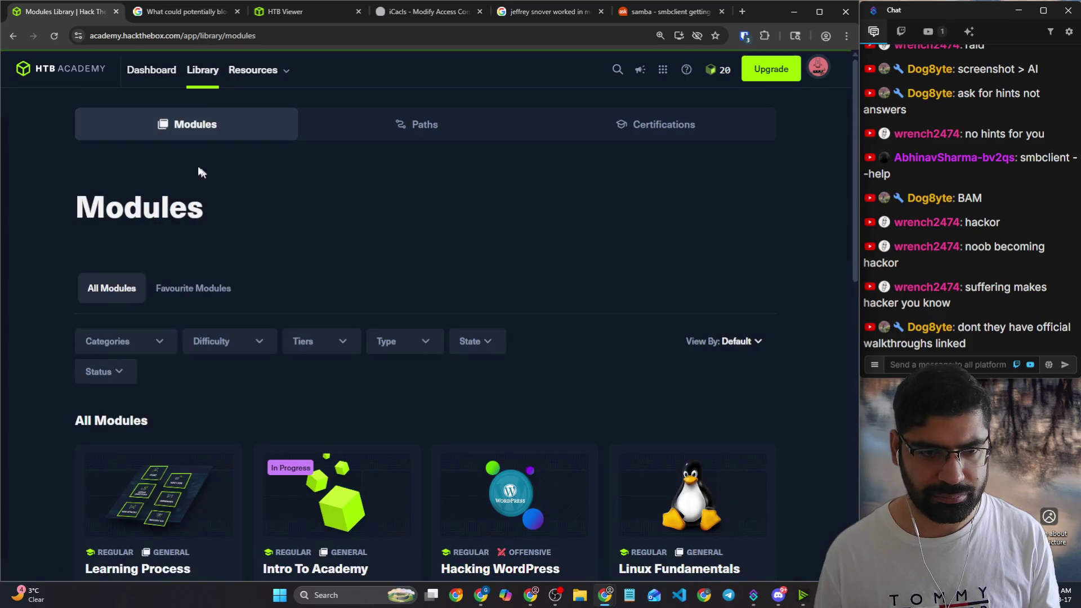
scroll(252, 217, down, 2)
click(325, 182)
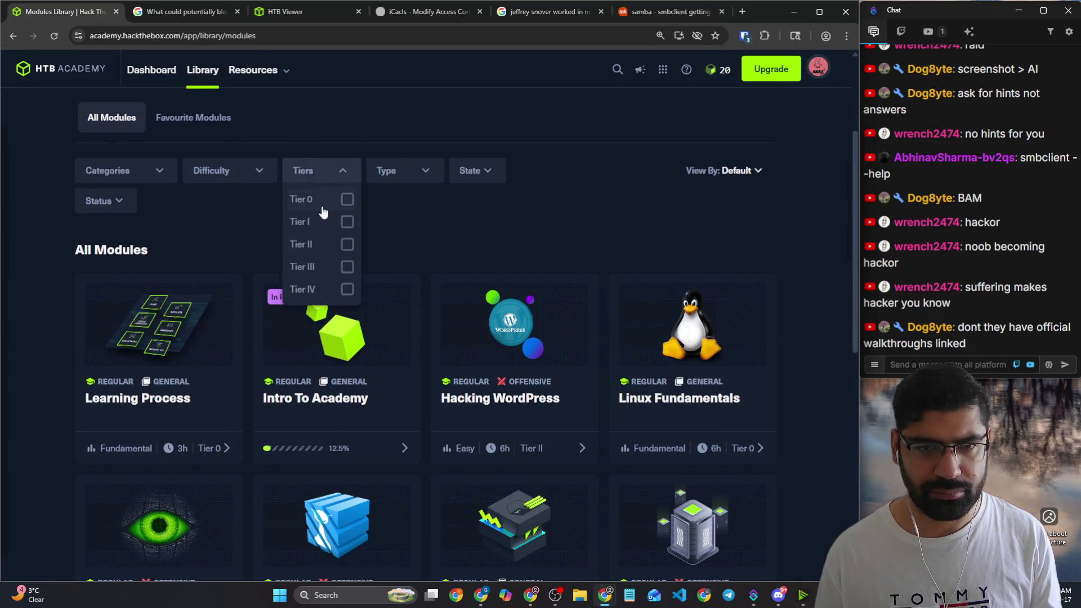
click(321, 202)
click(565, 253)
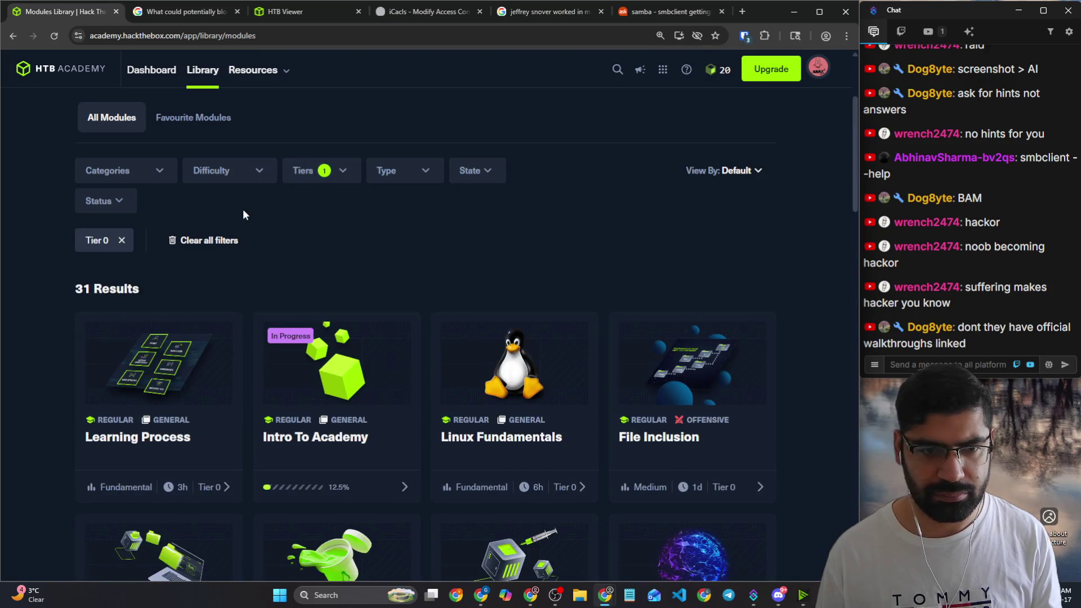
scroll(243, 209, down, 1)
Step: Check the Categories, Type and State filters, then switch to the Paths library
click(107, 119)
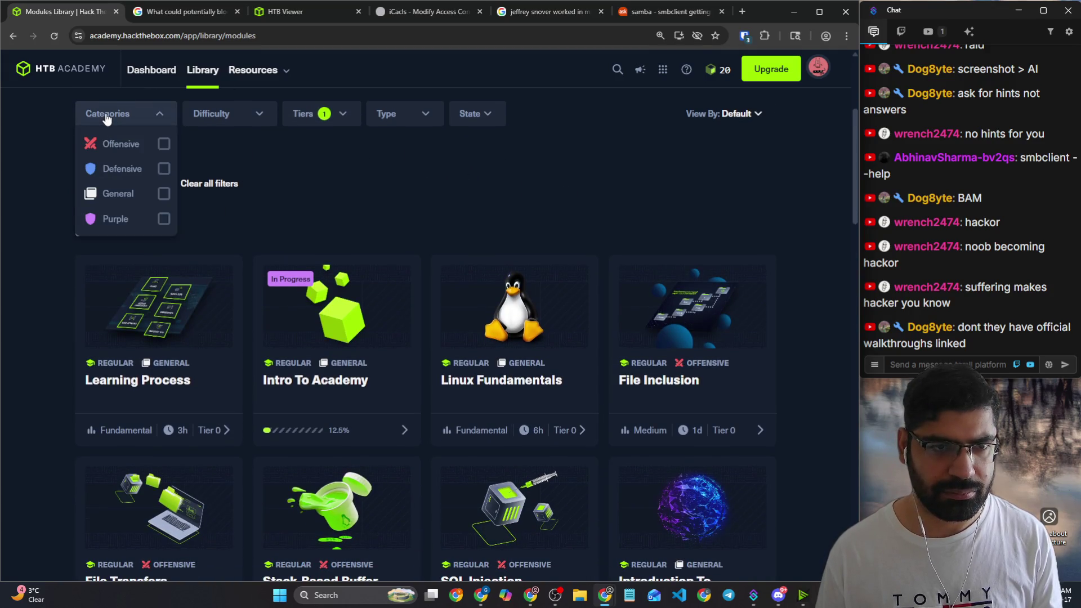
click(106, 119)
click(427, 124)
click(492, 124)
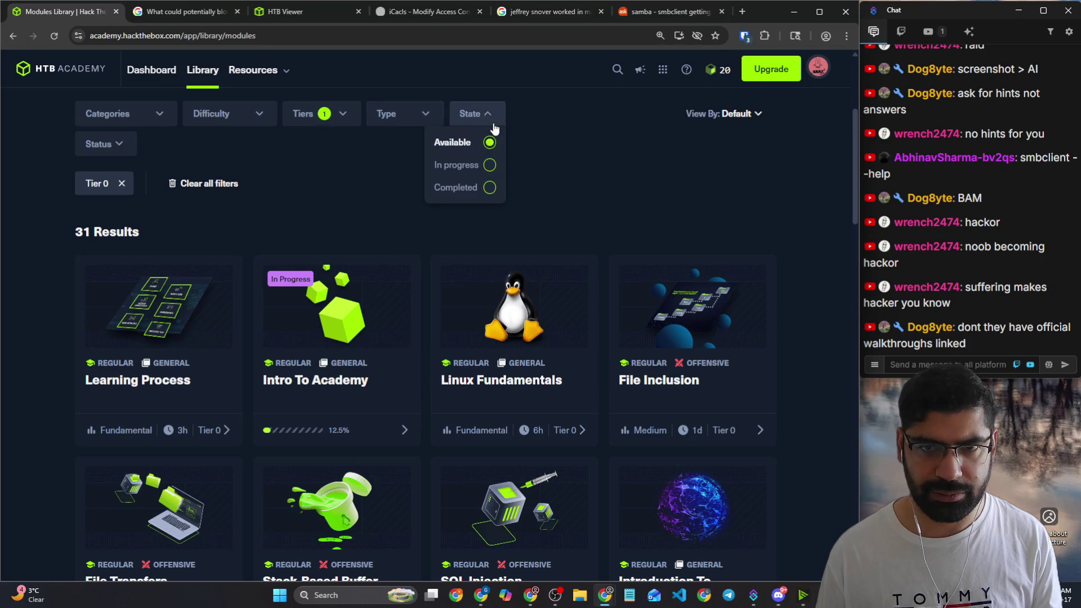
scroll(207, 143, up, 3)
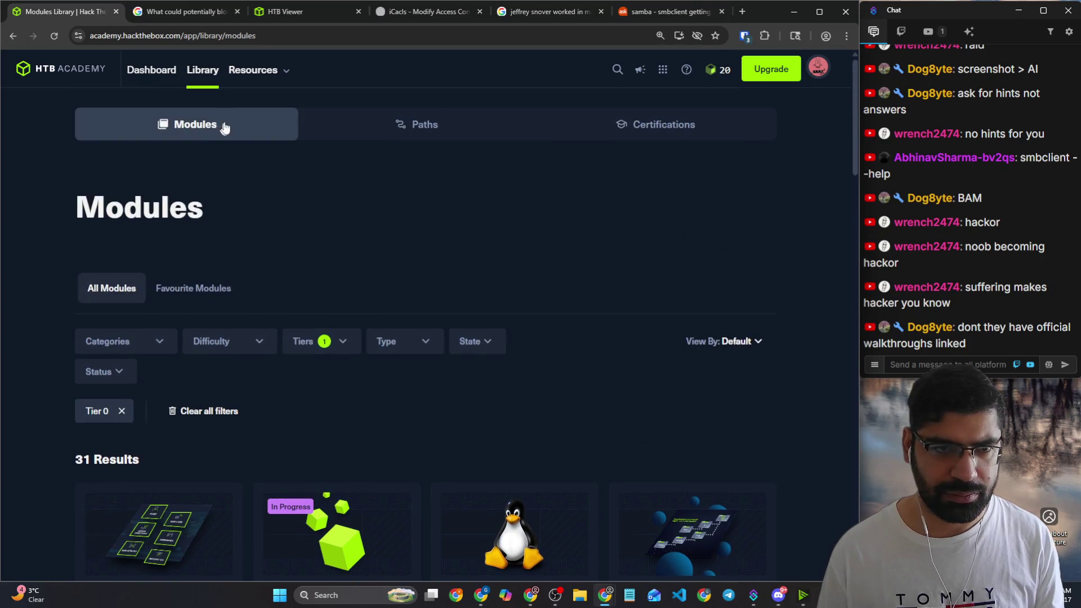
scroll(434, 282, down, 4)
scroll(405, 275, down, 2)
scroll(430, 283, up, 6)
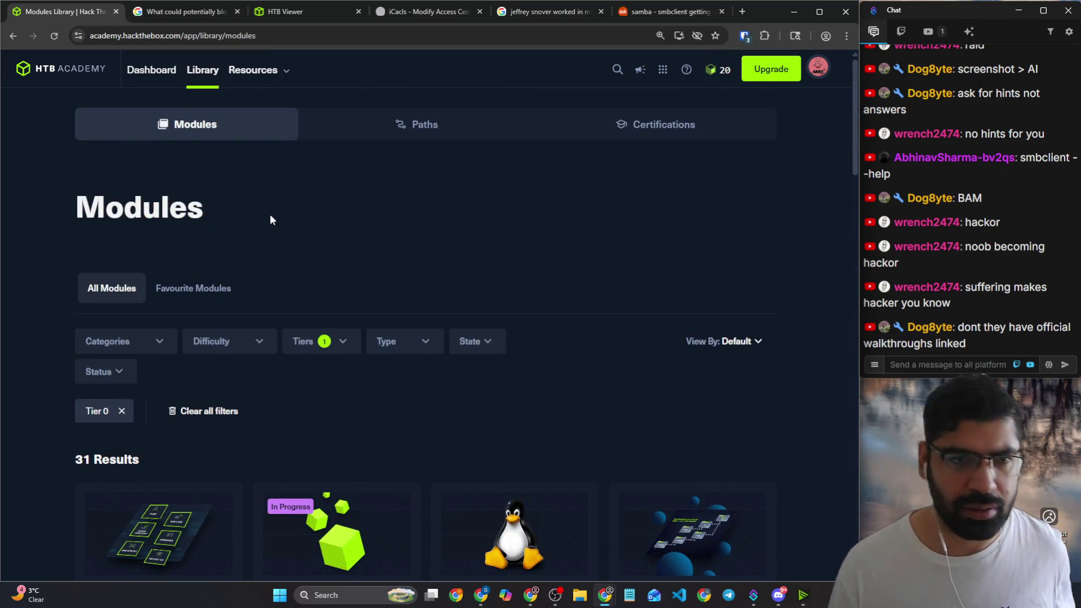
click(603, 127)
click(479, 129)
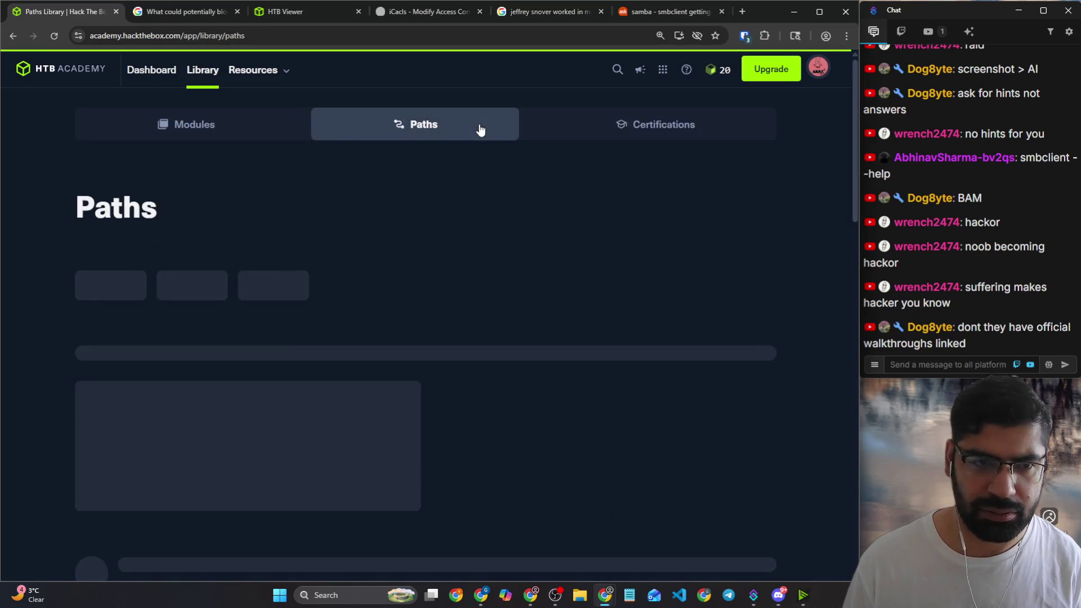
scroll(279, 253, down, 1)
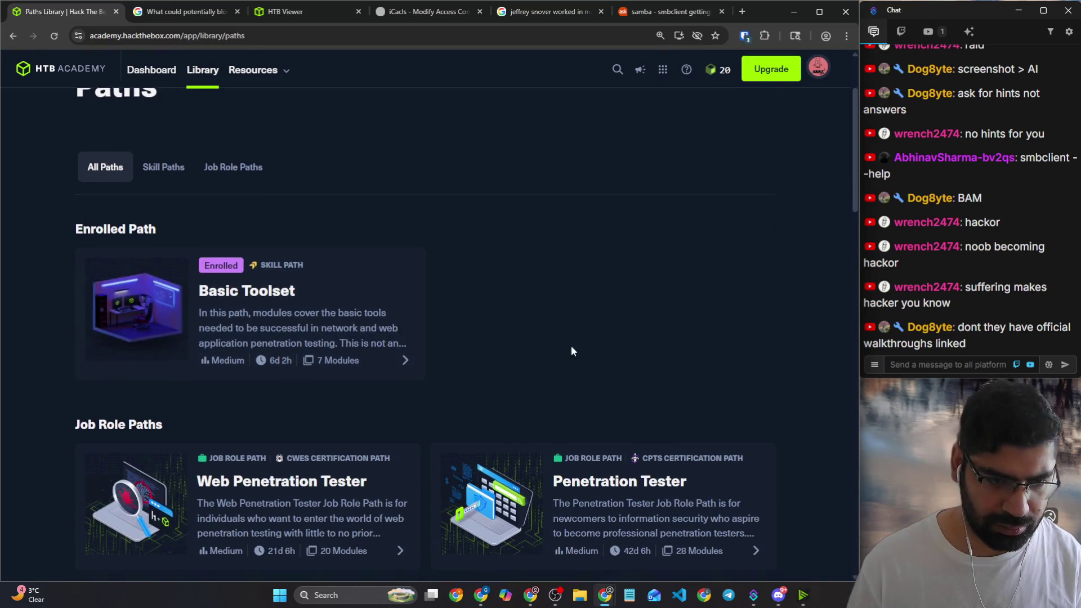
scroll(507, 350, down, 2)
scroll(845, 361, down, 2)
scroll(828, 367, down, 2)
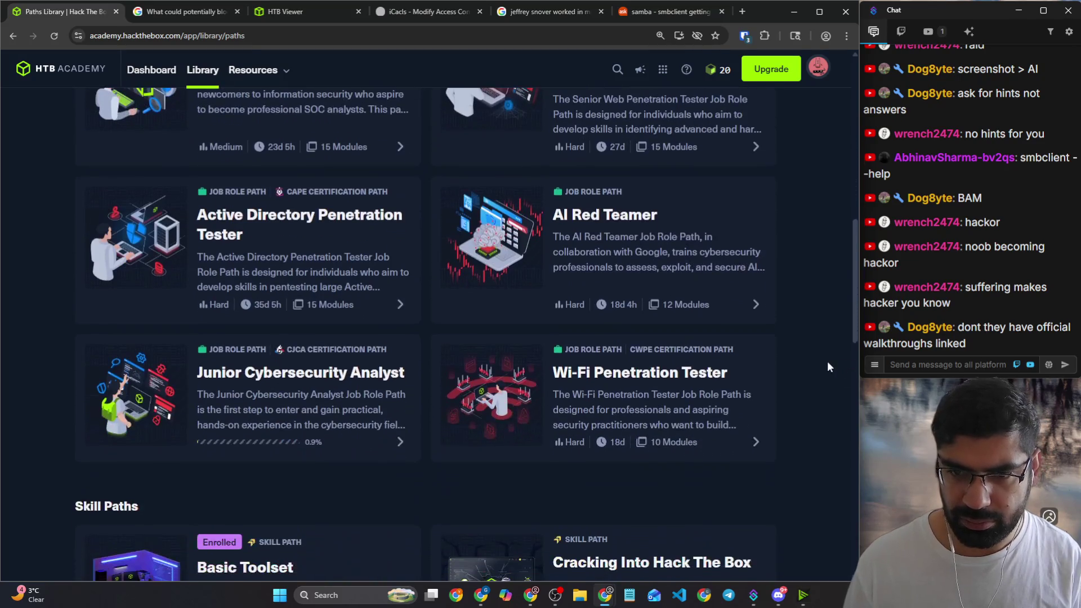
scroll(798, 364, down, 2)
scroll(794, 365, down, 3)
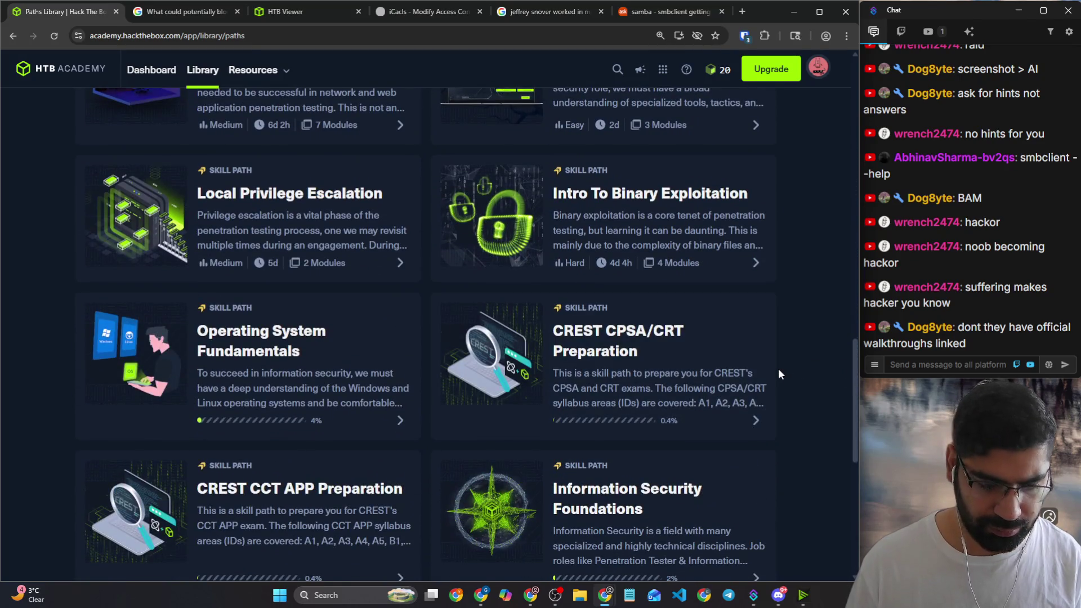
Step: Search the Paths page for 'Windows', briefly opening the Operating System Fundamentals path
key(ctrl+f)
text(windows)
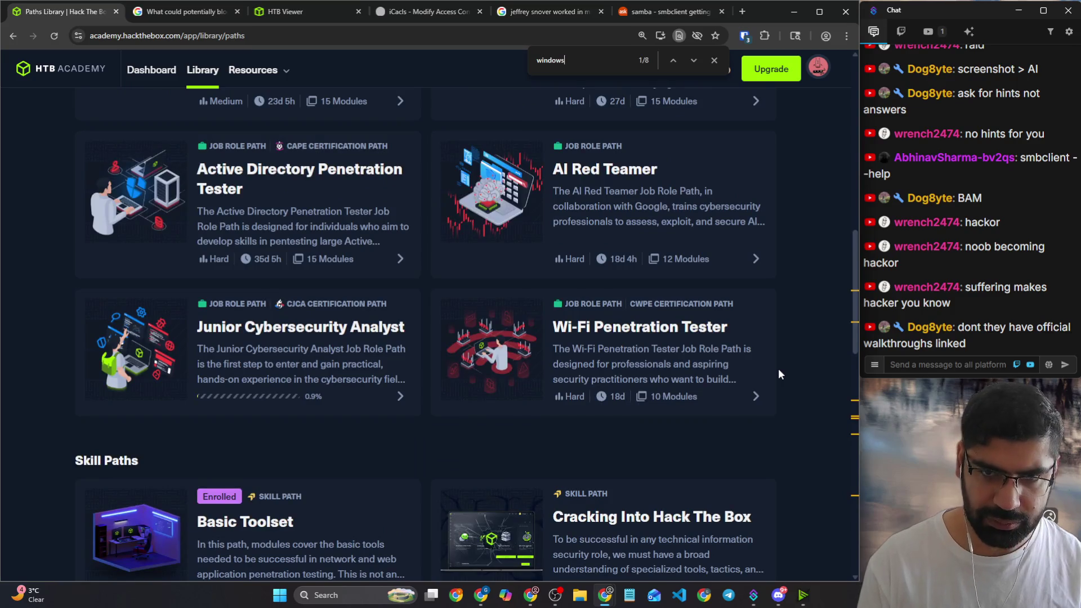
key(Return)
key(Return)
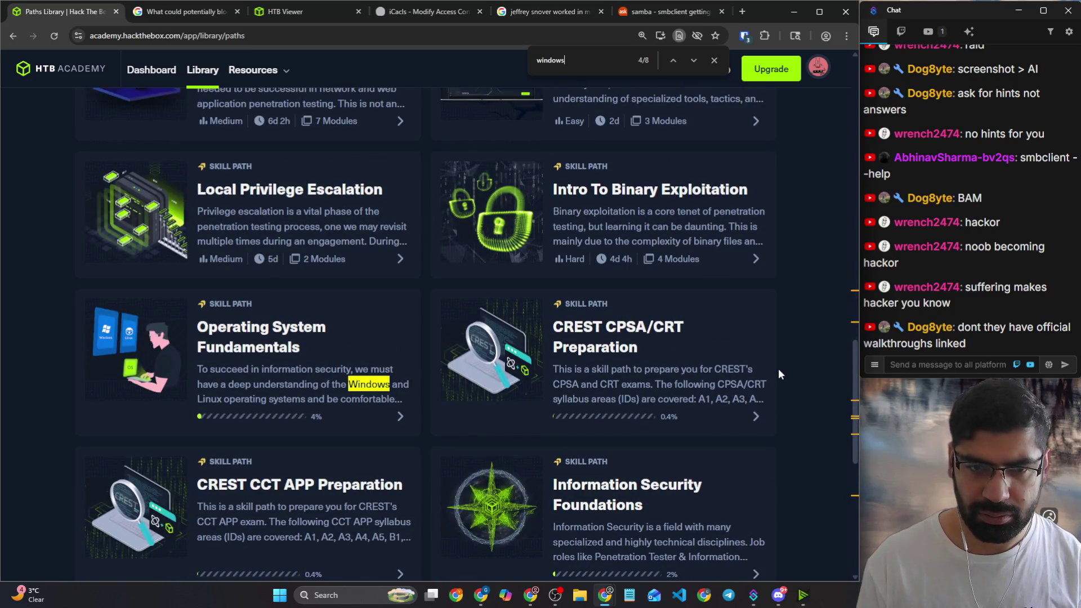
click(271, 349)
scroll(270, 350, down, 3)
scroll(271, 355, down, 1)
scroll(57, 352, down, 2)
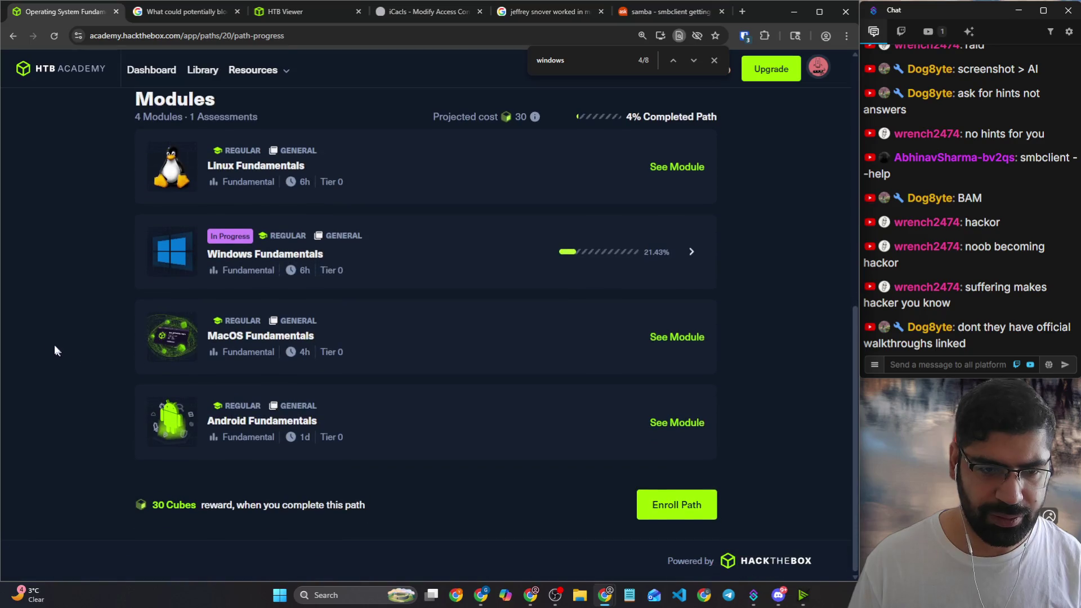
click(14, 37)
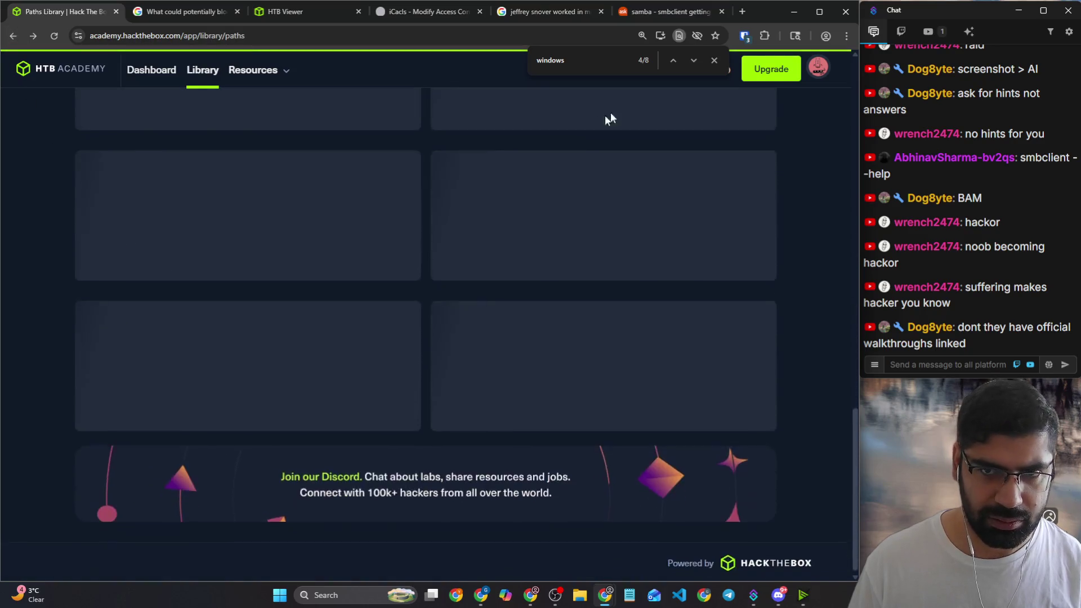
key(Return)
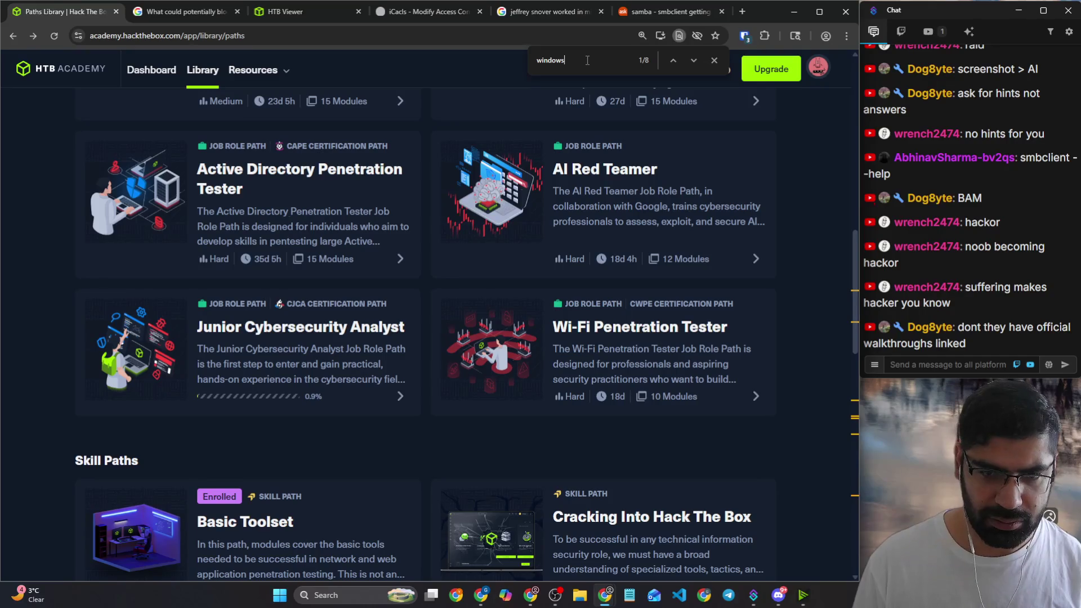
scroll(632, 160, down, 2)
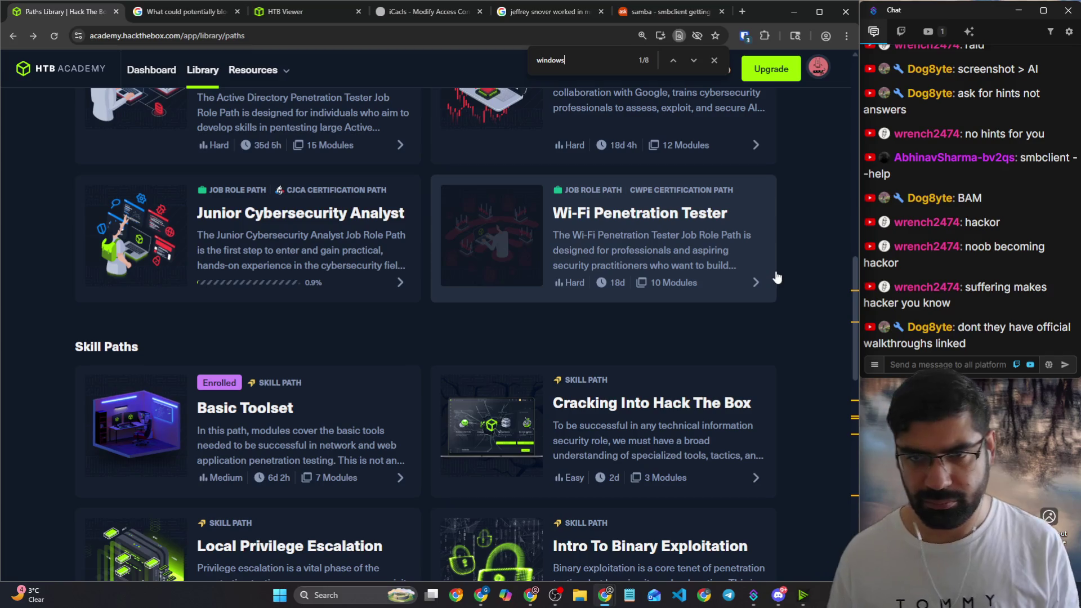
key(Return)
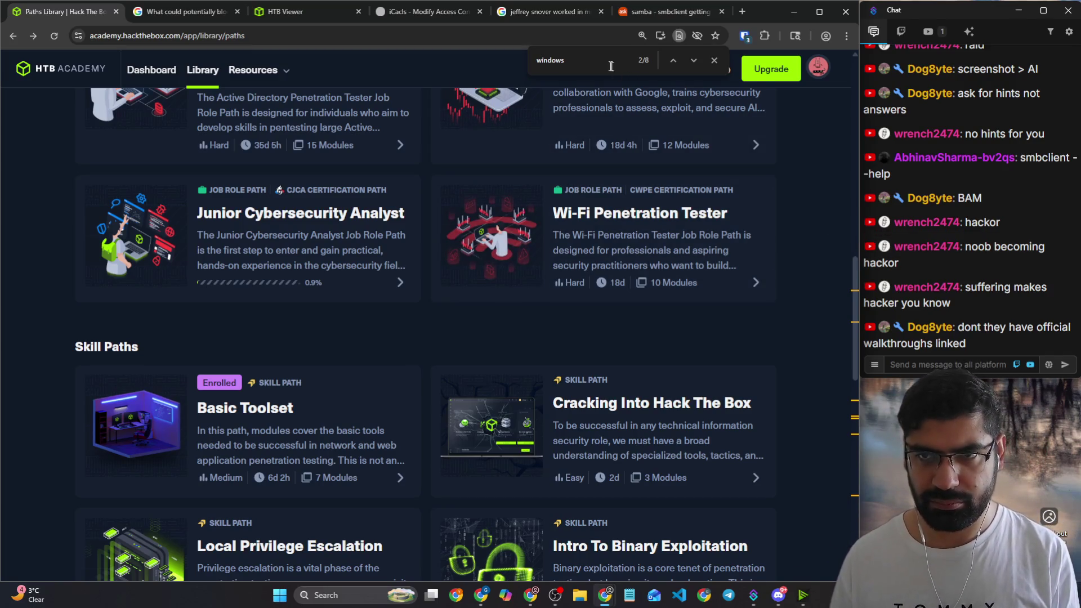
key(Return)
key(Return)
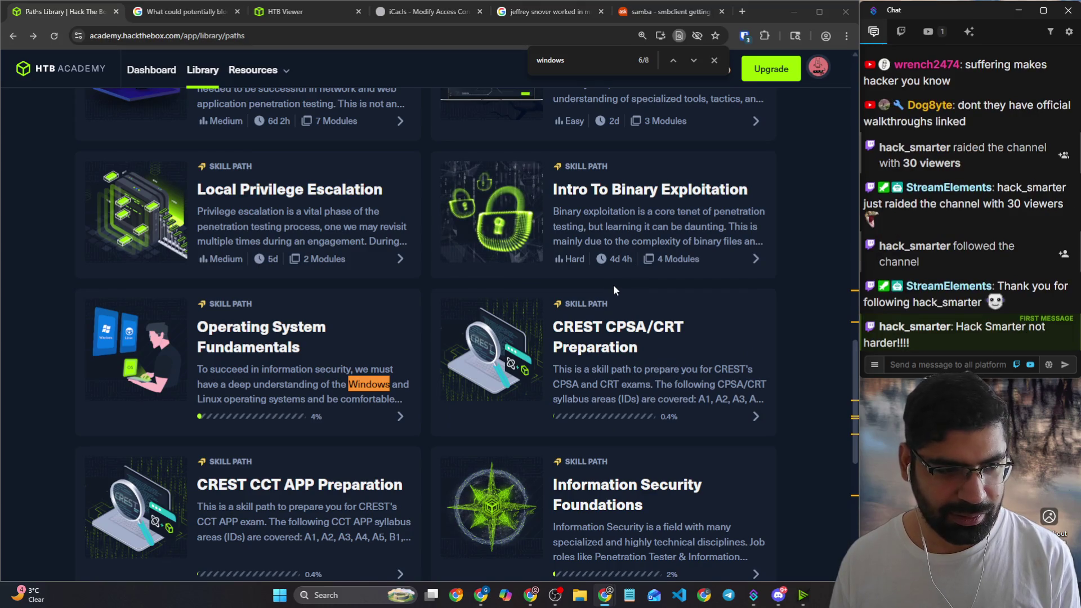
scroll(613, 290, down, 1)
scroll(614, 290, down, 1)
scroll(613, 290, down, 1)
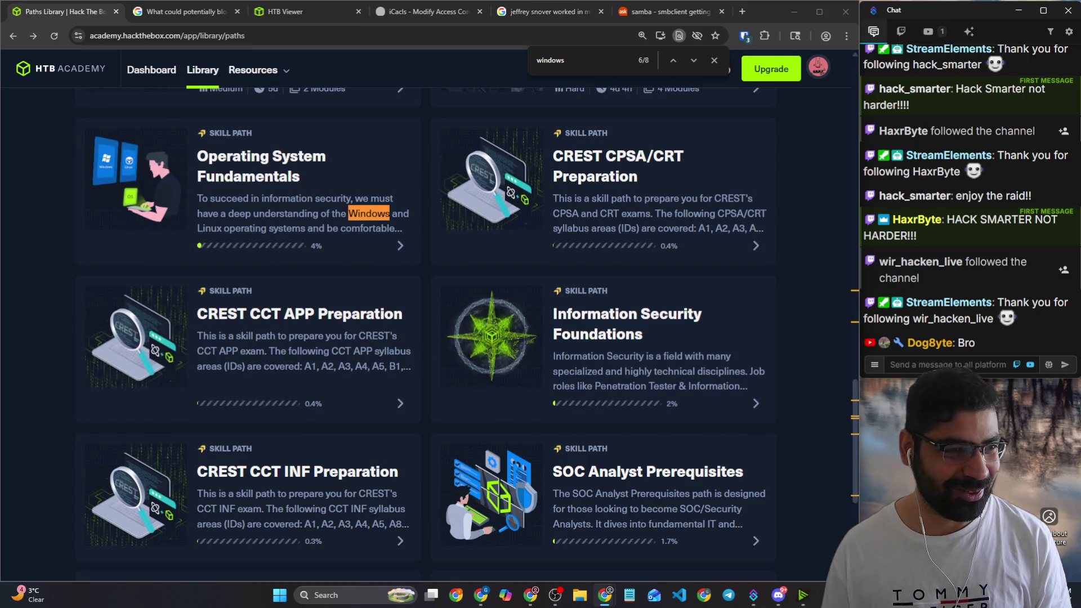
scroll(346, 180, down, 2)
scroll(405, 198, down, 1)
scroll(454, 310, down, 1)
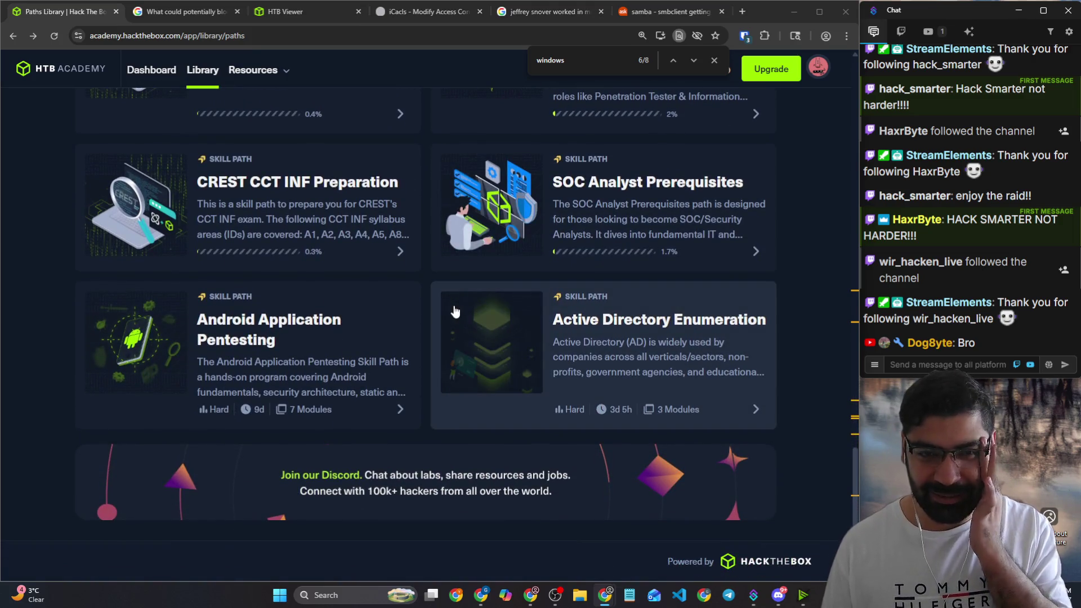
scroll(454, 309, up, 4)
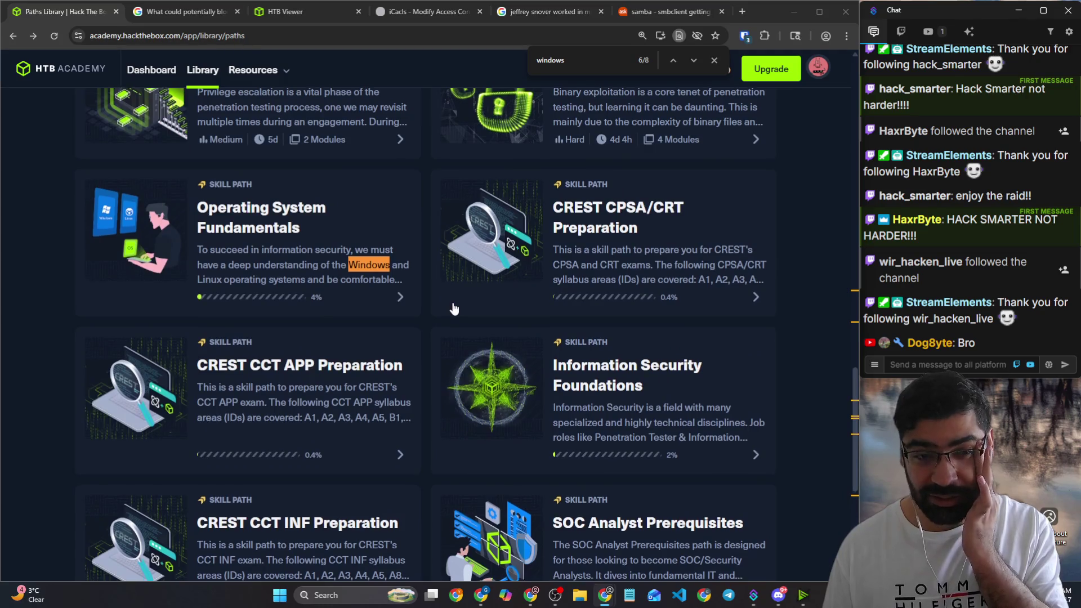
scroll(453, 309, down, 4)
Step: Open the Active Directory Enumeration path, then return to the Paths library
click(615, 379)
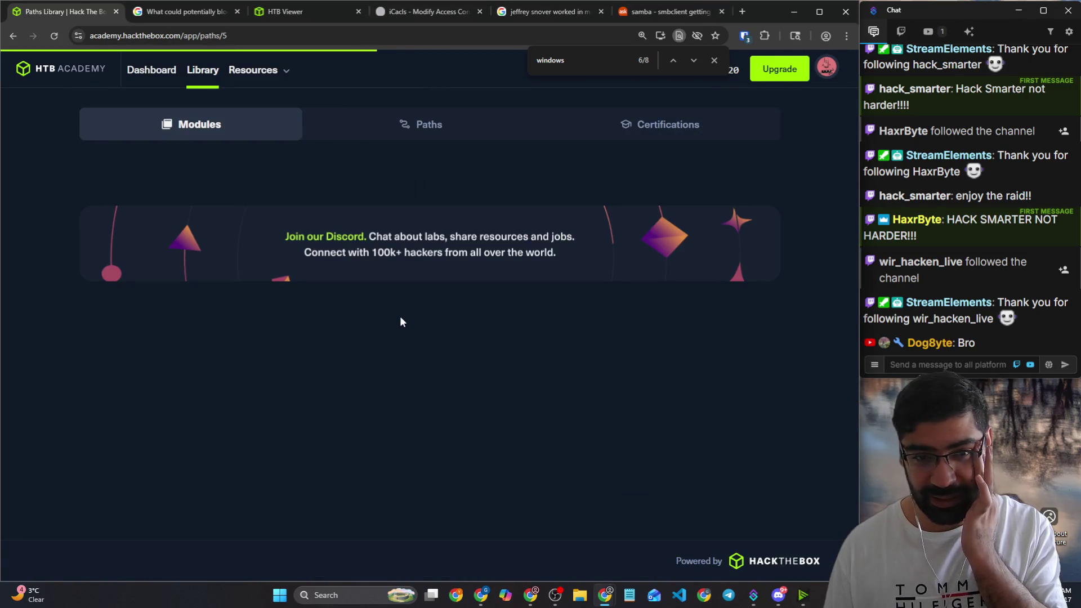
scroll(401, 321, down, 3)
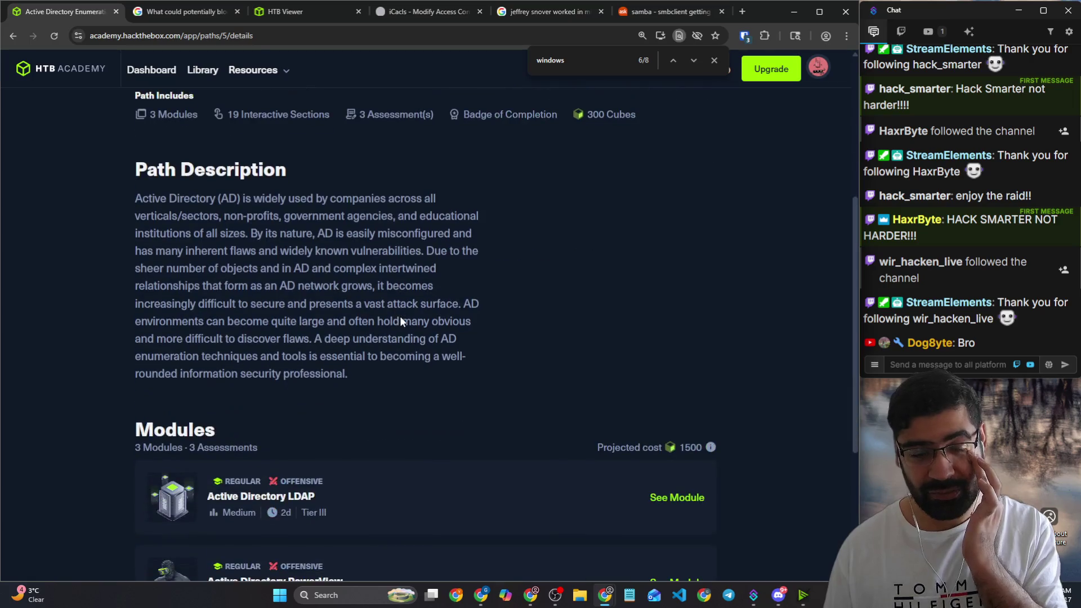
scroll(401, 317, down, 2)
scroll(401, 320, down, 1)
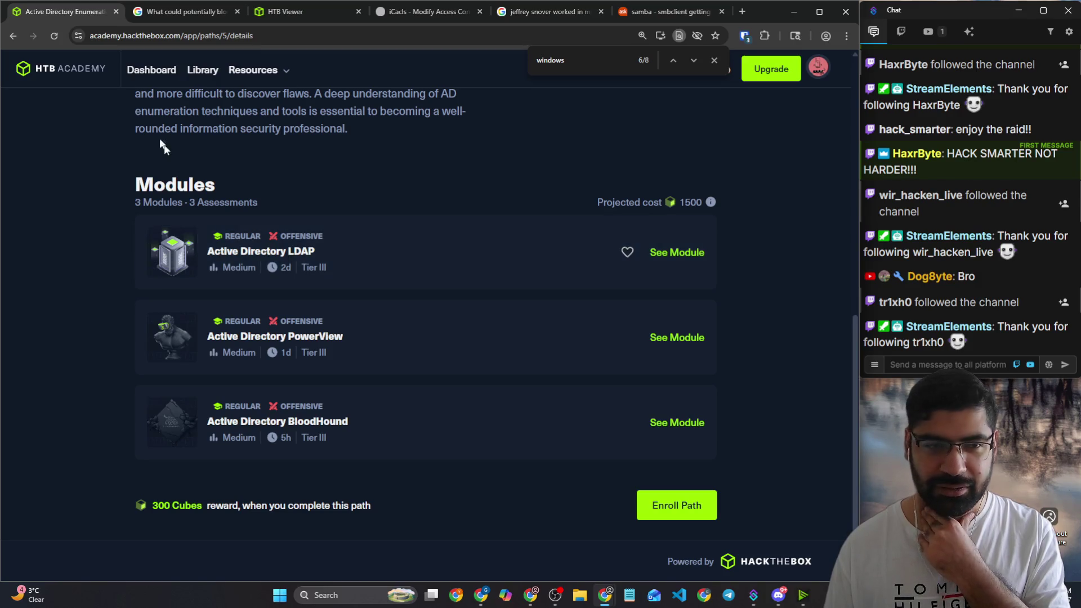
click(19, 41)
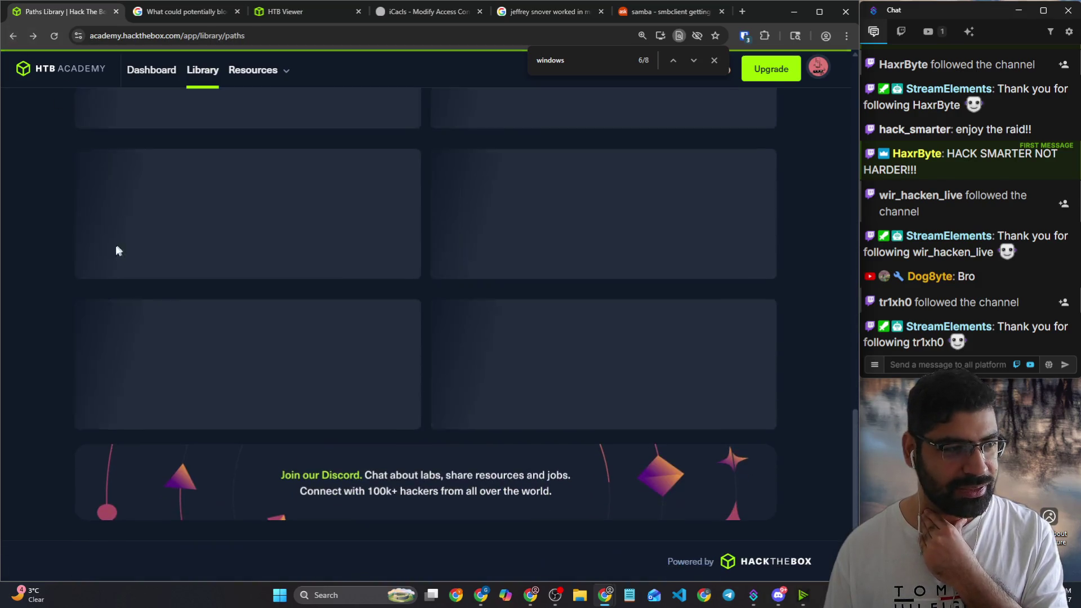
scroll(96, 254, up, 5)
scroll(97, 254, up, 3)
scroll(97, 251, up, 5)
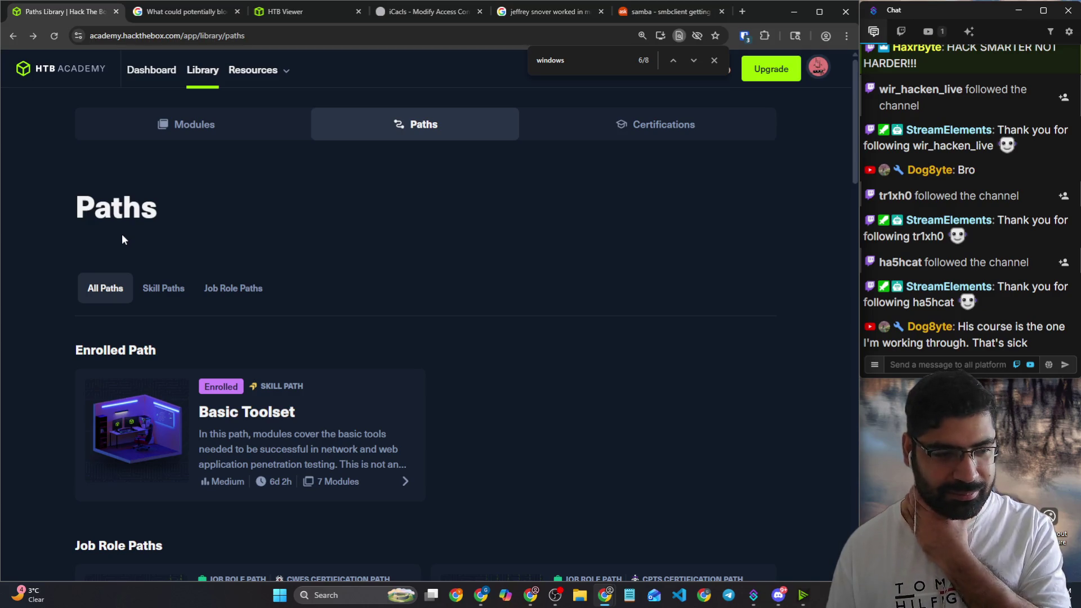
scroll(211, 278, down, 5)
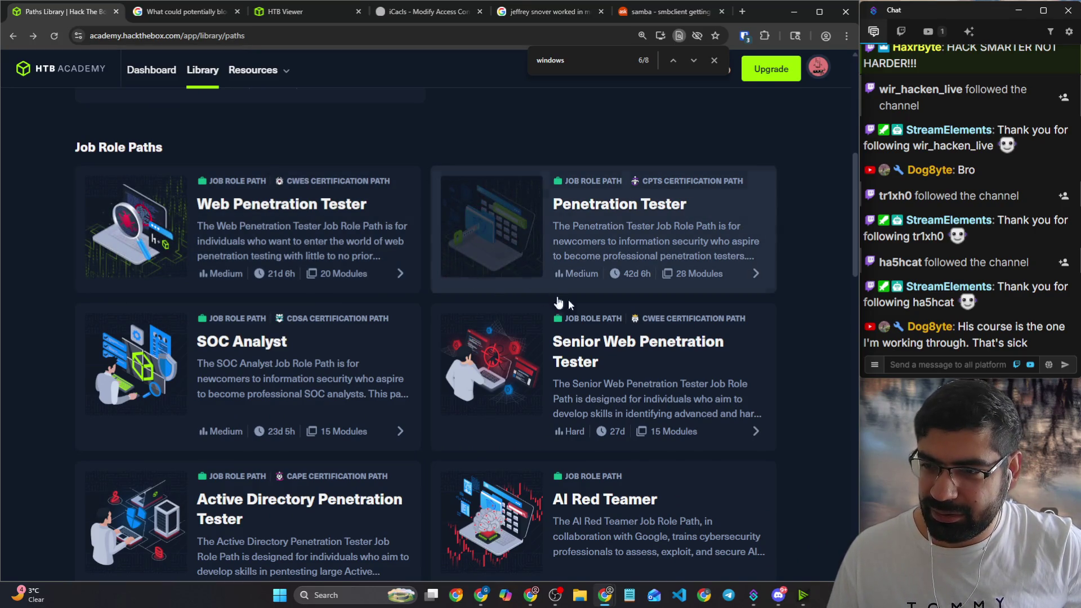
Step: Read a viewer's chat message and open the Hack Smarter channel from the stream chat
click(950, 365)
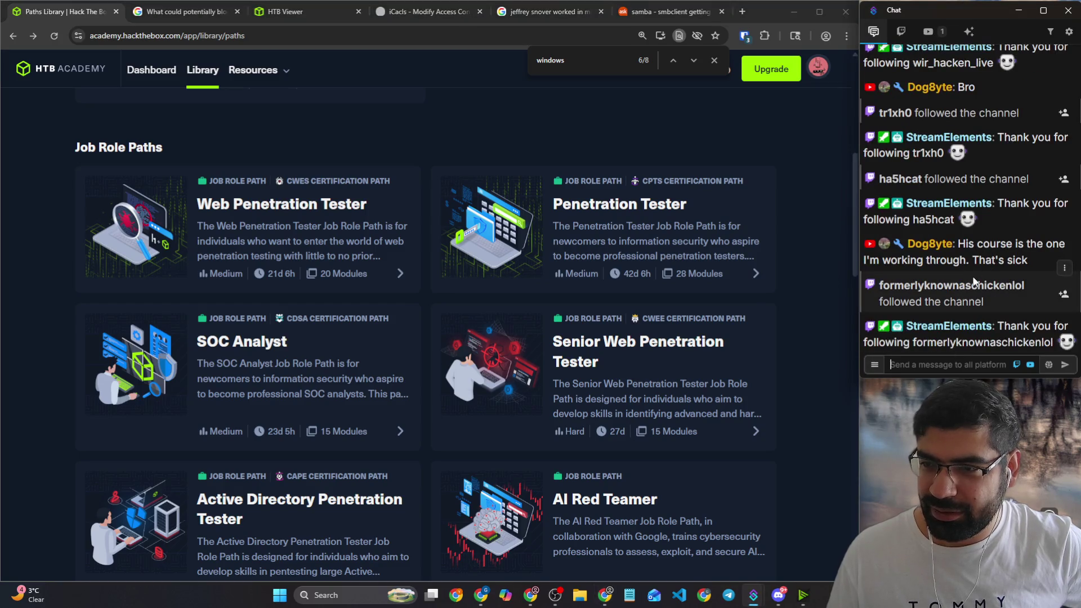
mouse_move(958, 244)
mouse_down()
mouse_move(1045, 244)
mouse_move(1046, 258)
mouse_up()
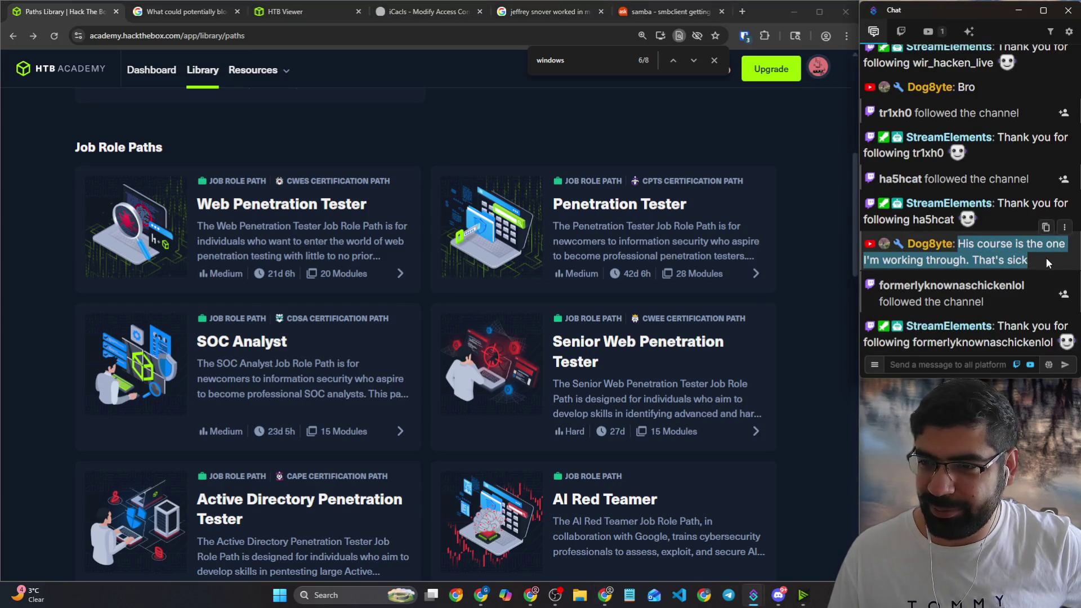
scroll(984, 299, up, 2)
scroll(984, 299, down, 2)
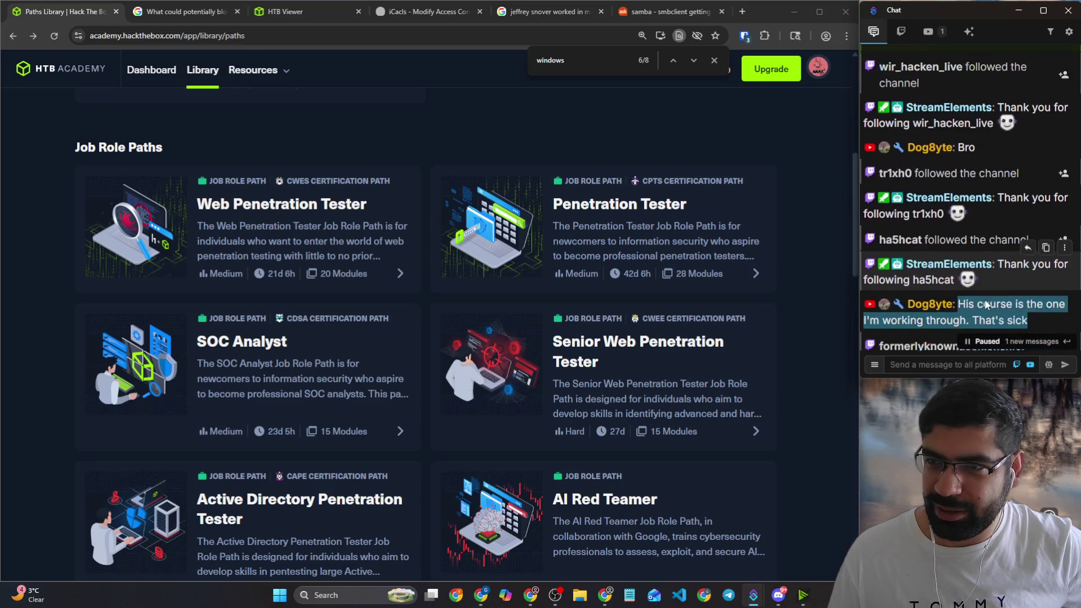
click(929, 363)
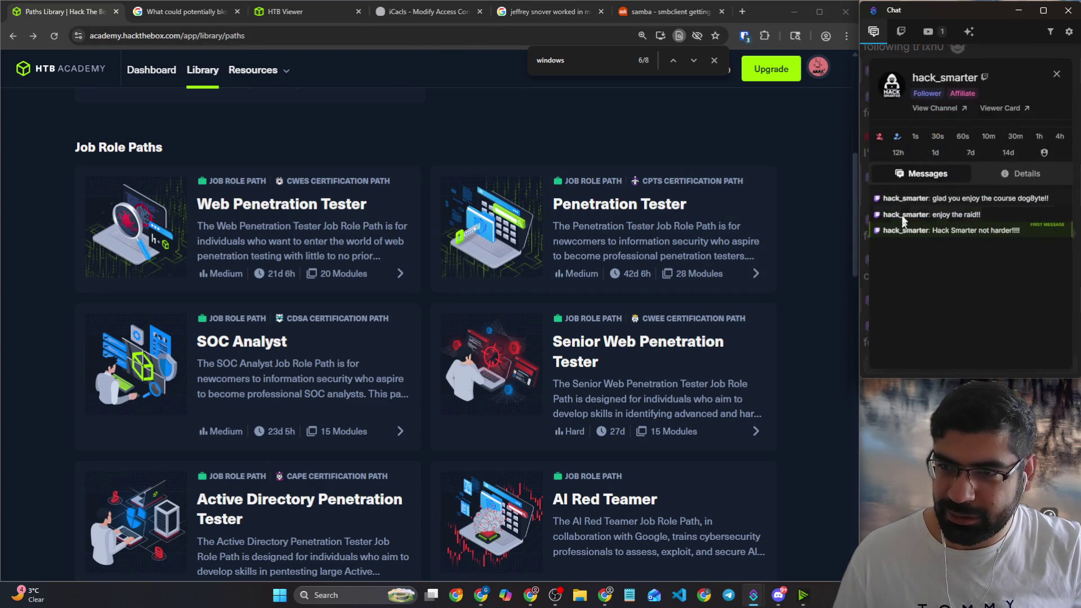
click(936, 108)
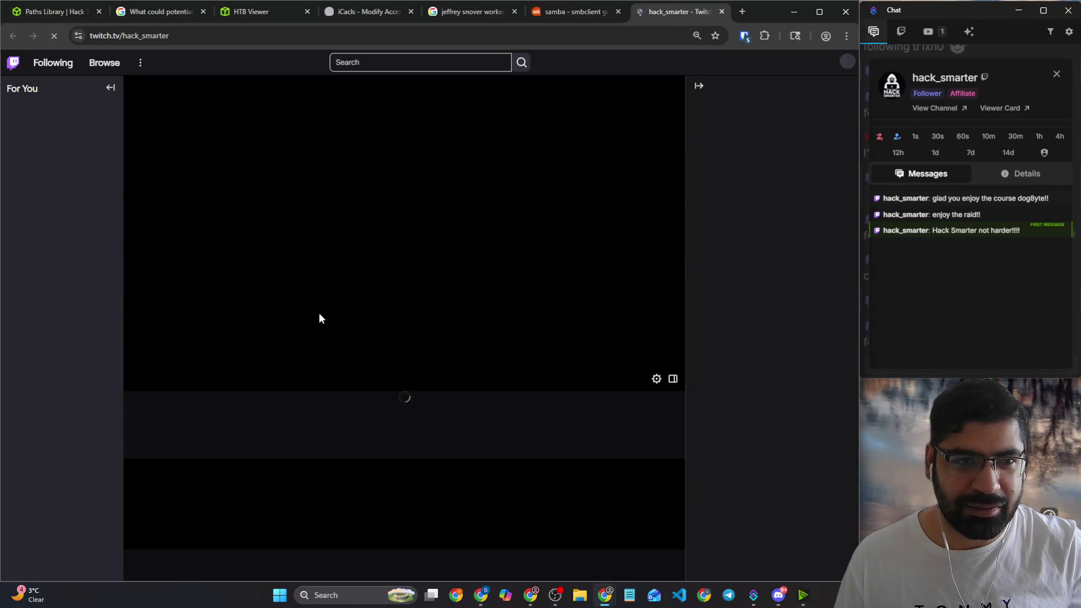
scroll(397, 359, down, 2)
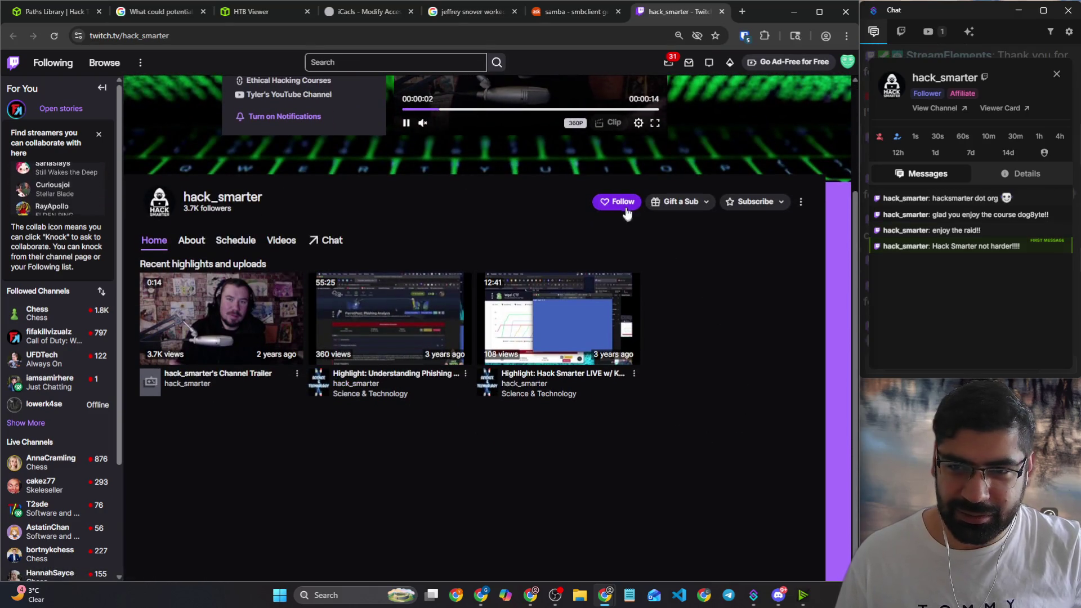
Step: Follow the hack_smarter Twitch channel, close the chatter card, and start a new blank tab
click(624, 206)
drag(300, 203, 187, 197)
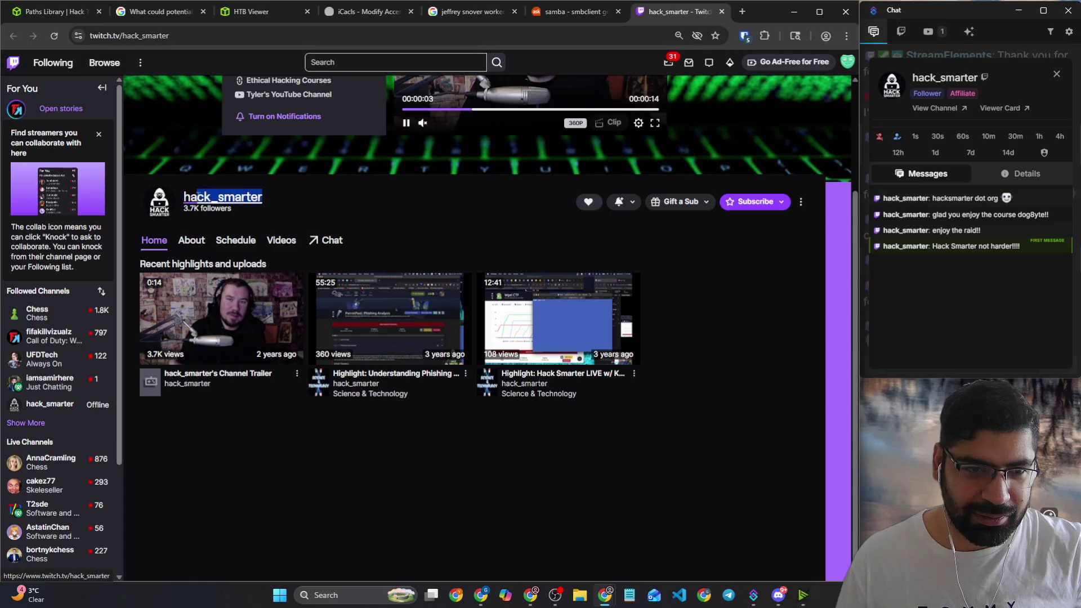
scroll(314, 200, up, 2)
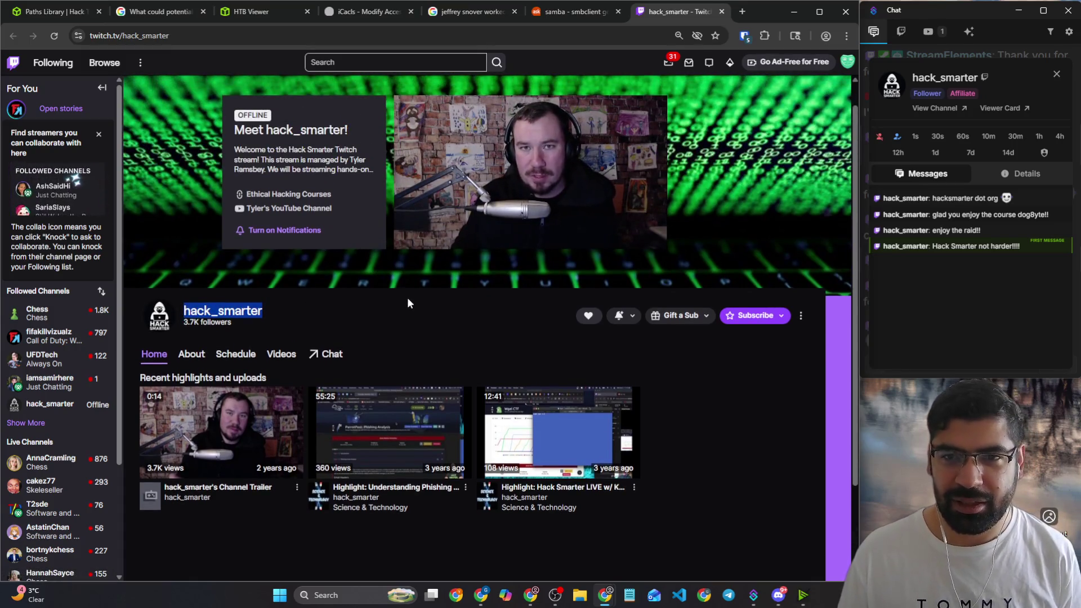
click(1056, 74)
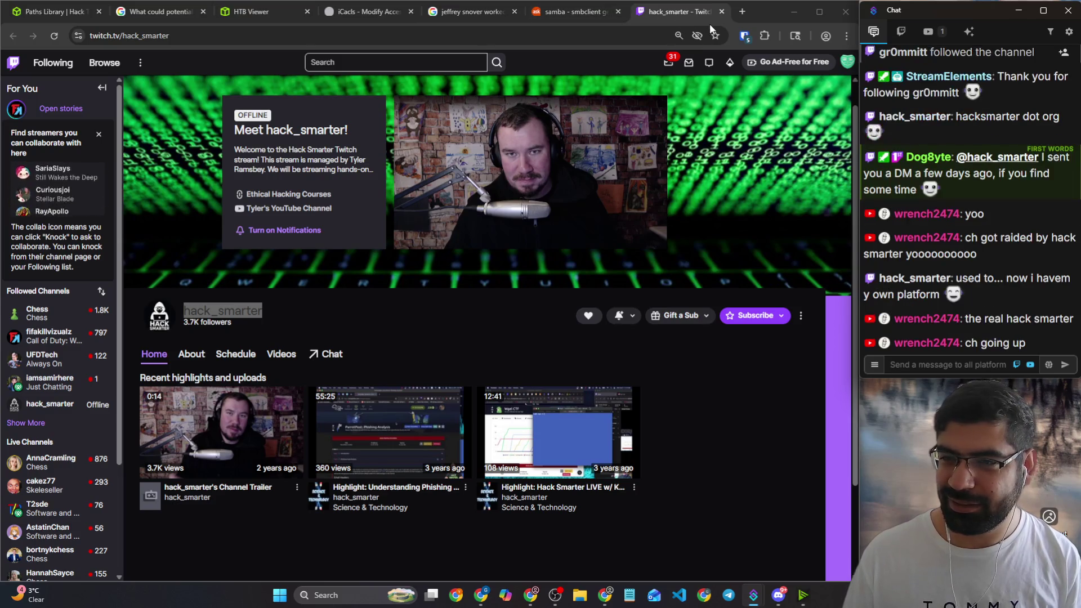
click(740, 16)
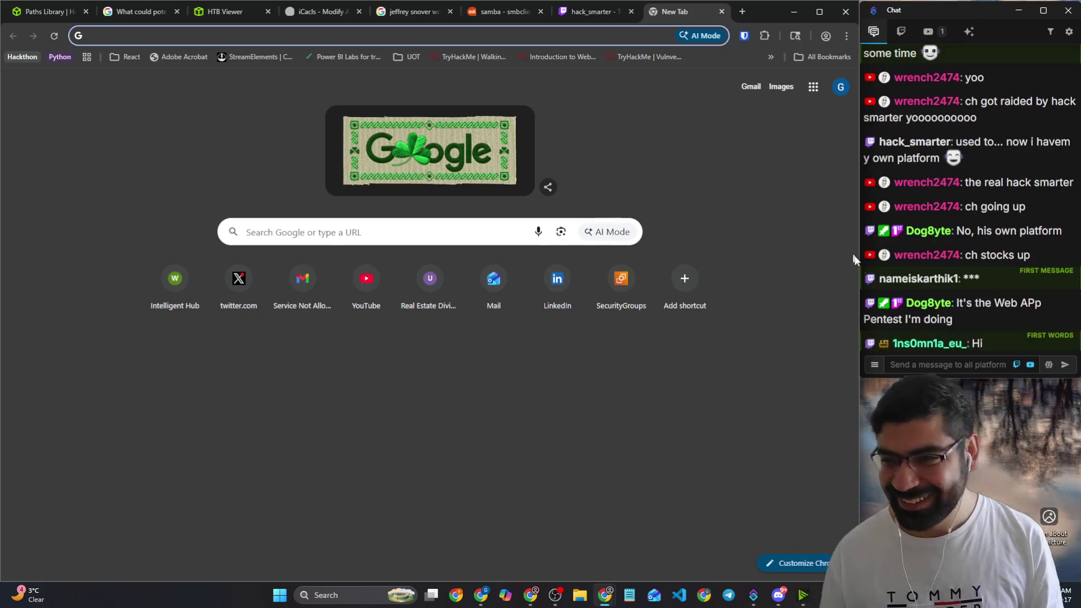
Step: Copy part of a stream chat message, then switch back to the hack_smarter Twitch tab
click(931, 362)
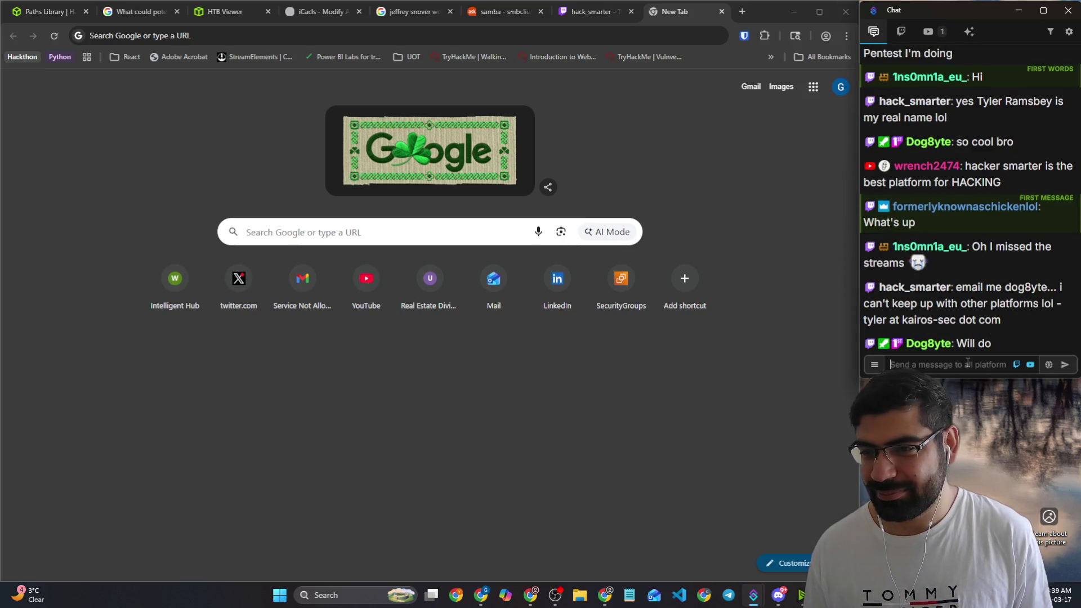
drag(997, 344, 929, 315)
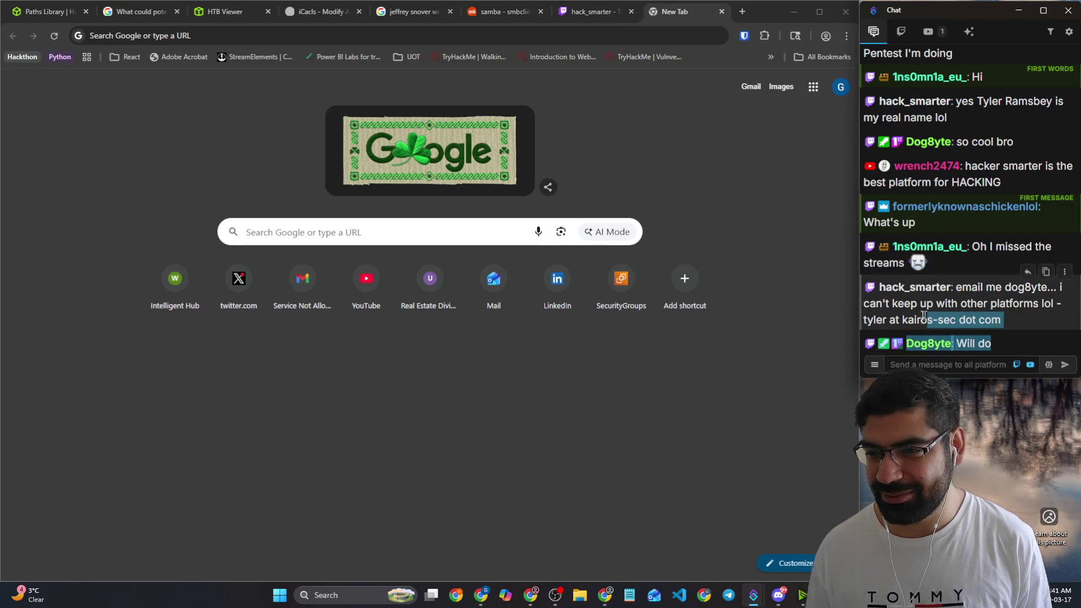
click(1045, 272)
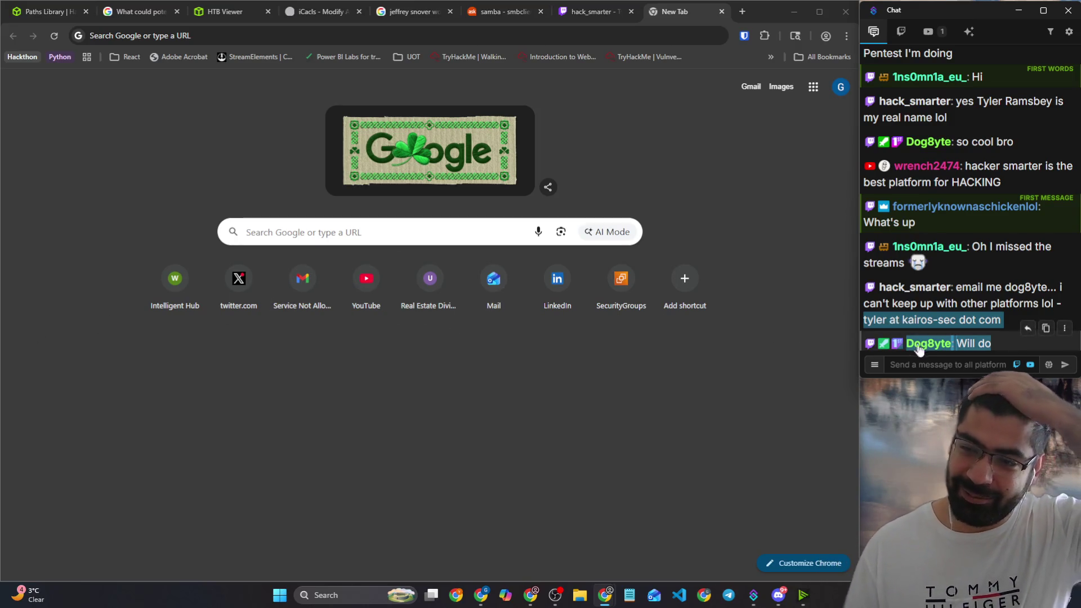
click(591, 17)
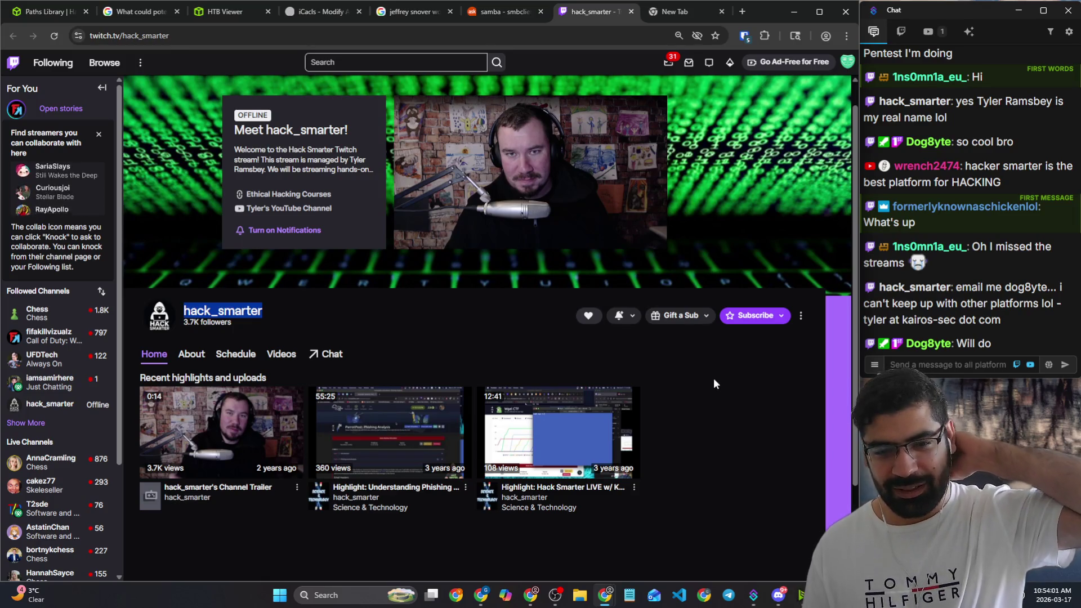
scroll(714, 378, up, 1)
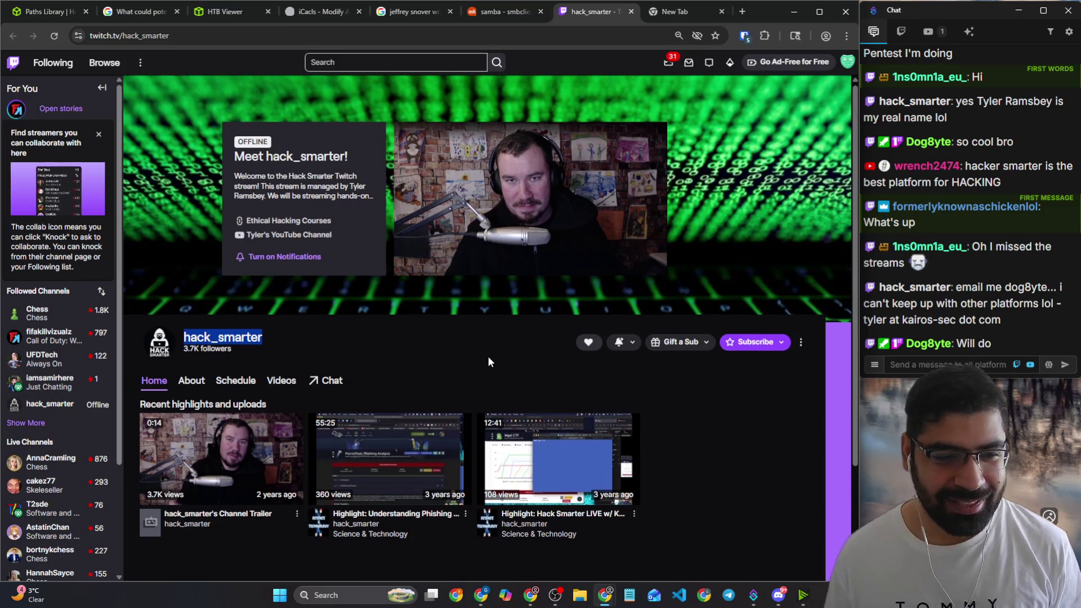
scroll(487, 362, down, 2)
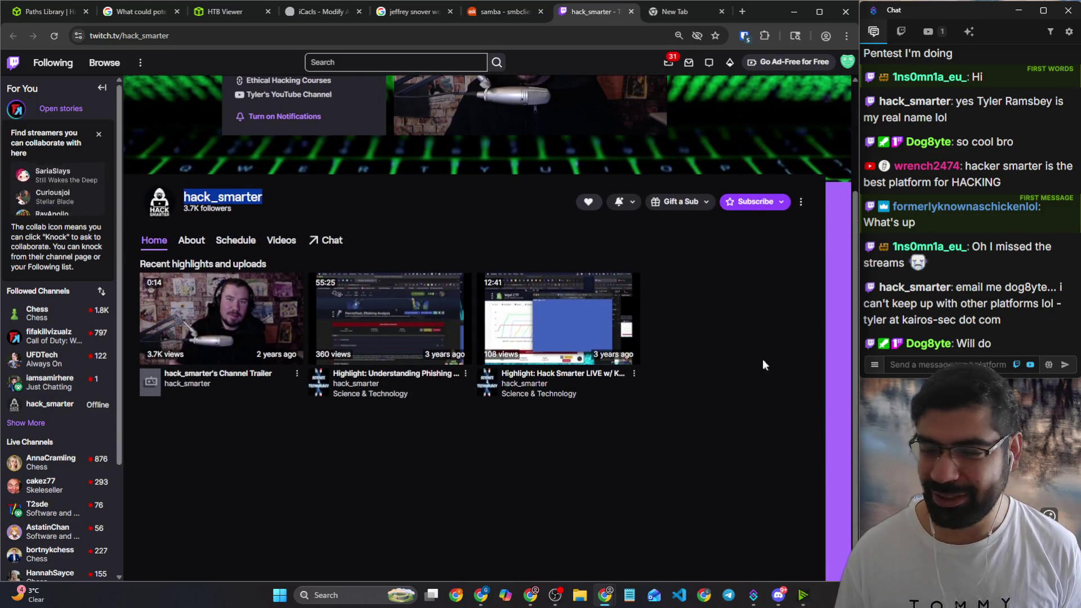
scroll(746, 358, up, 2)
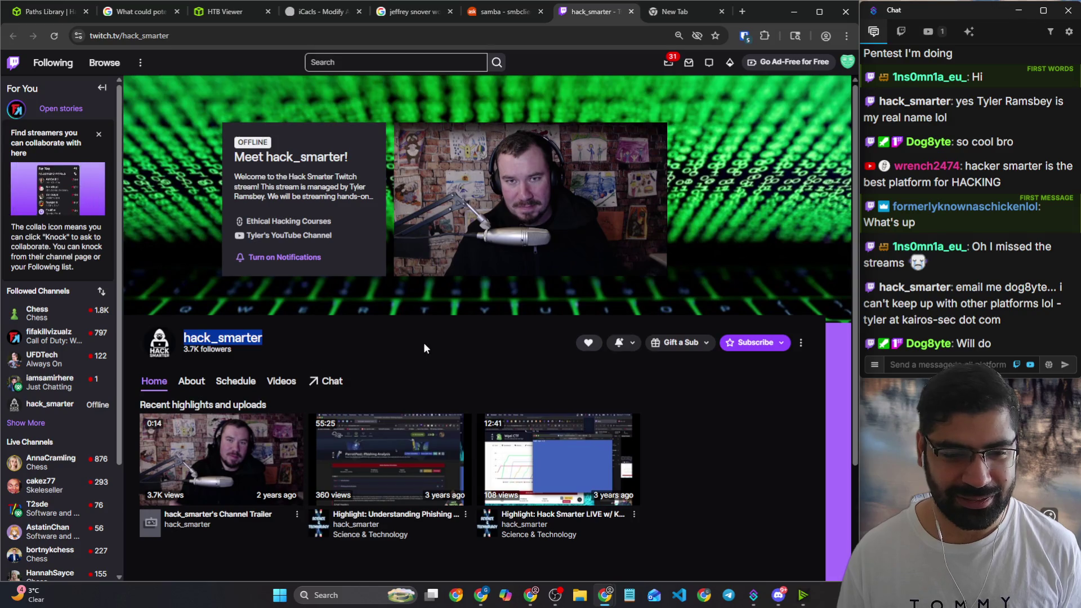
click(453, 34)
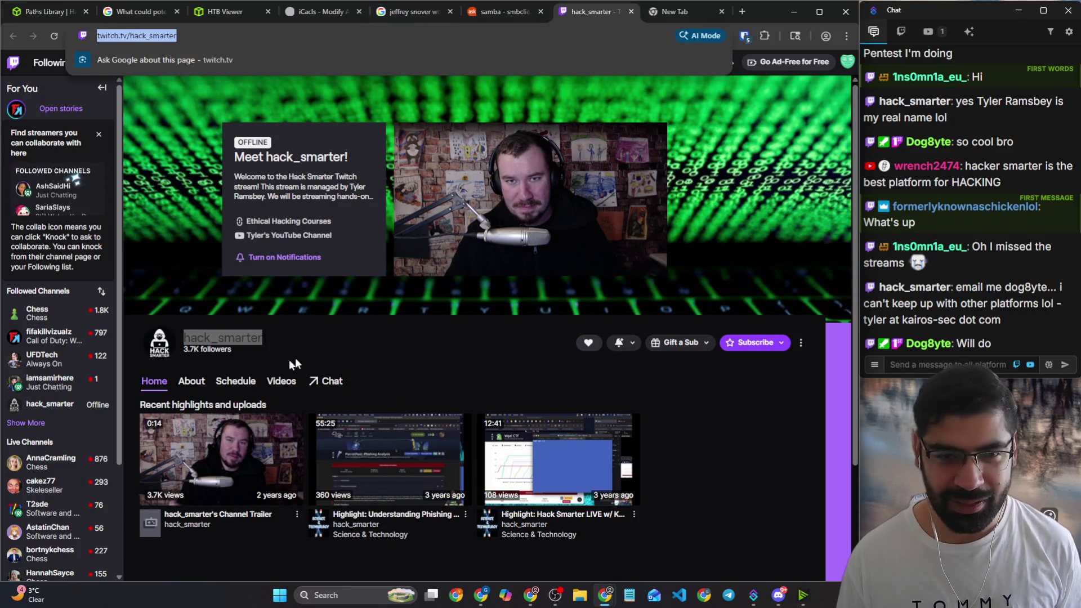
click(224, 456)
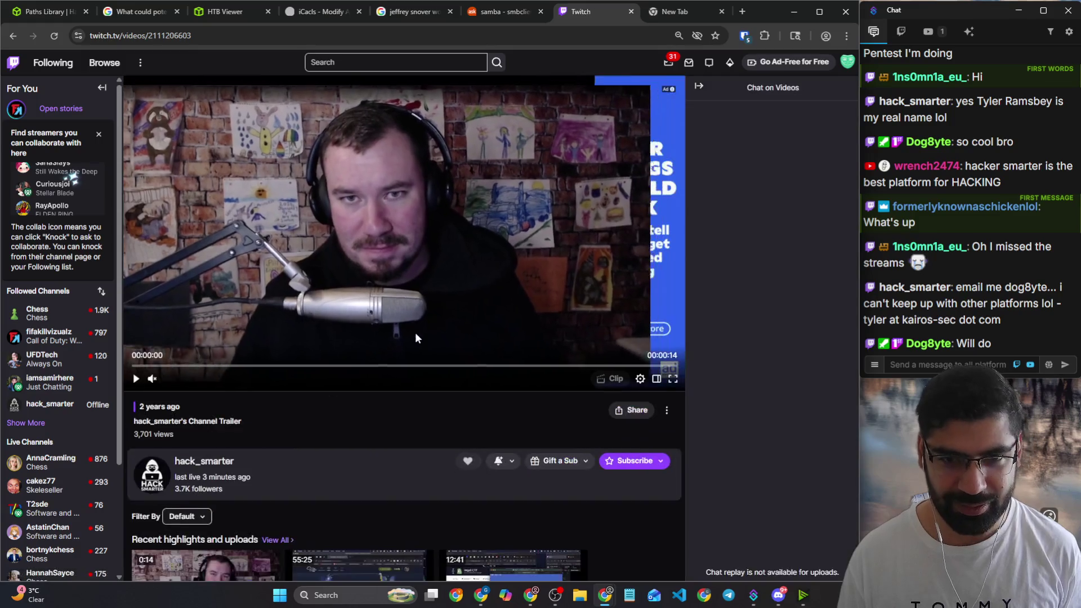
click(135, 380)
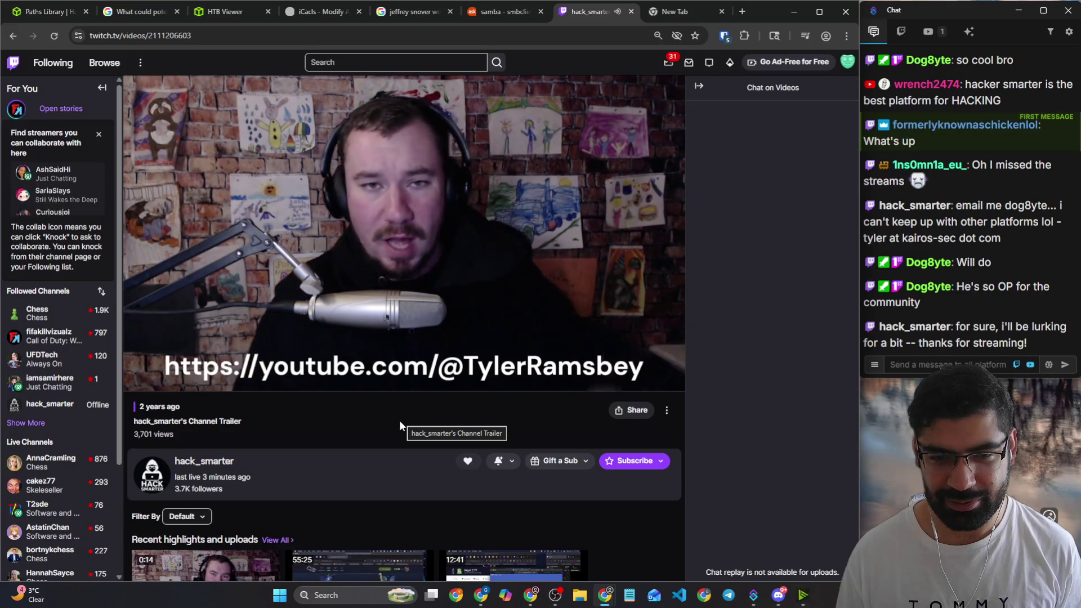
mouse_move(151, 379)
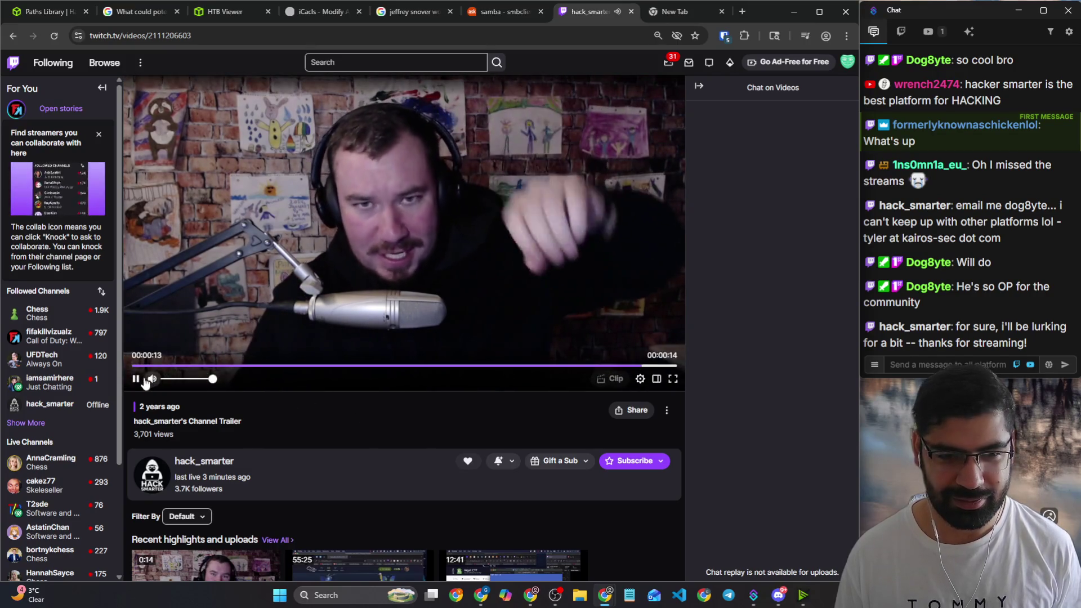
click(207, 36)
click(203, 460)
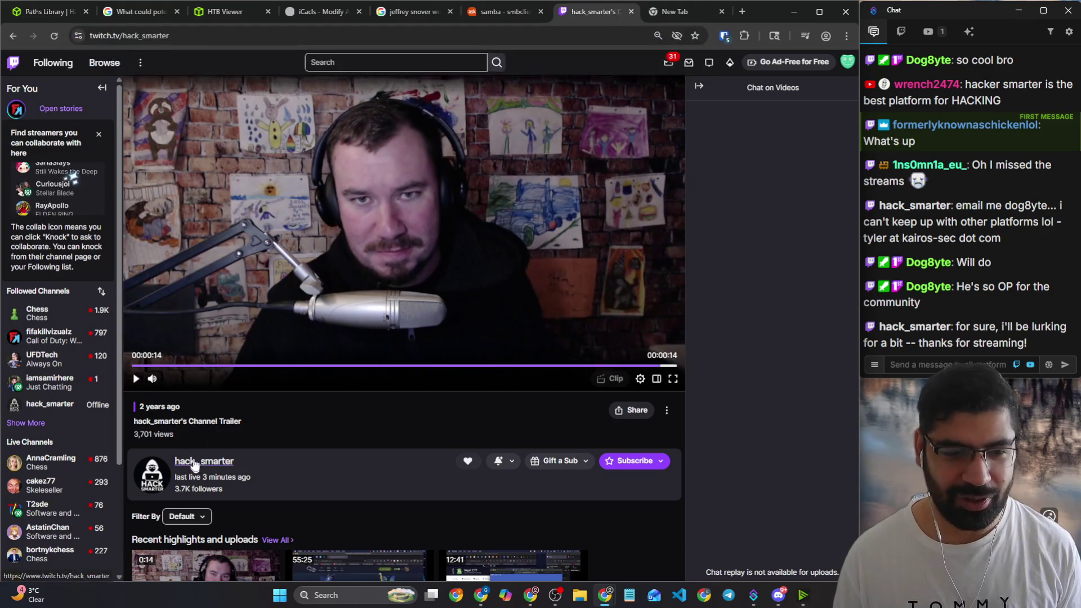
click(207, 34)
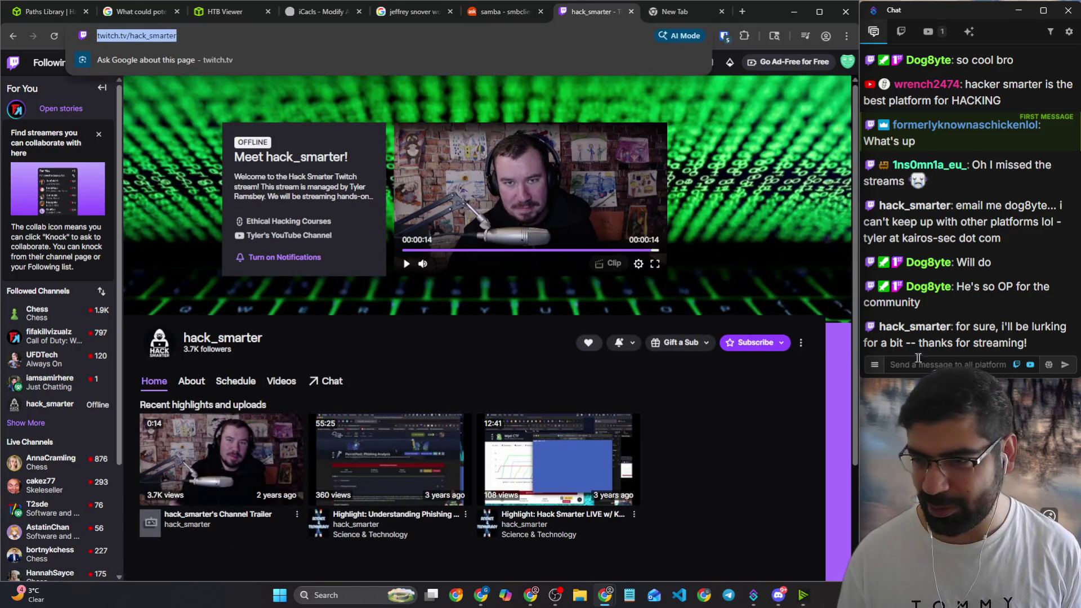
click(914, 362)
key(Return)
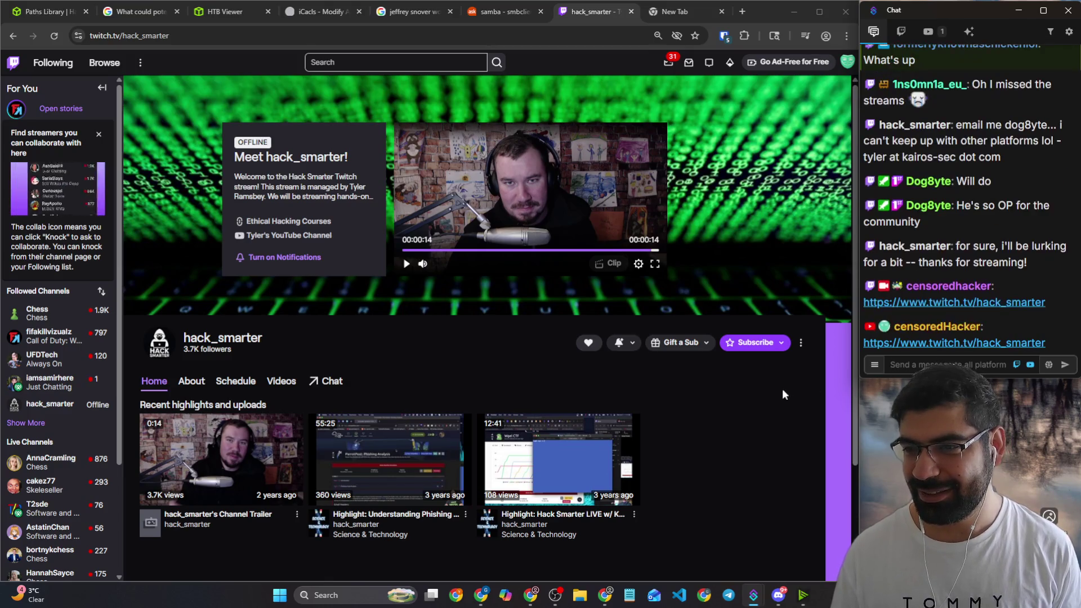
Step: Load YouTube and search 'hacksmarter' to open the Tyler Ramsbey - Hack Smarter channel
click(460, 37)
text(youtube)
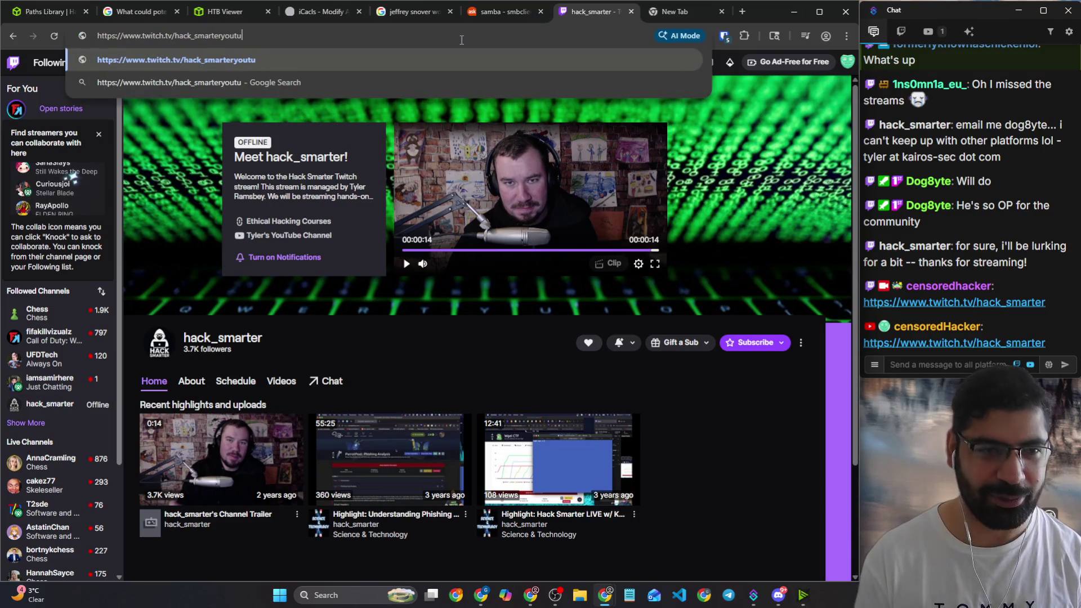
key(ctrl+a)
text(yo)
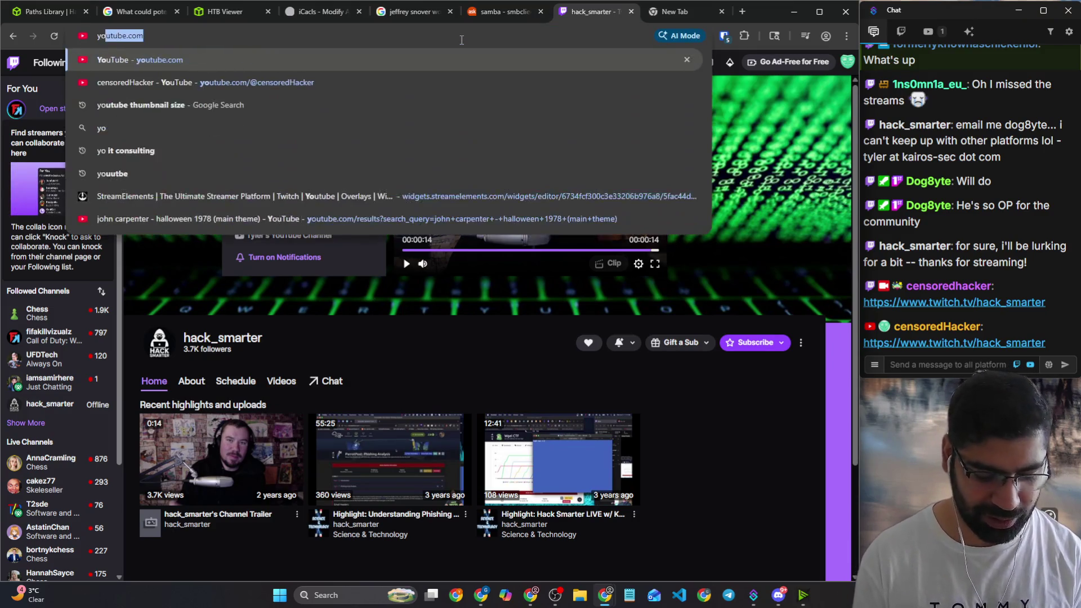
text(utube.com/@)
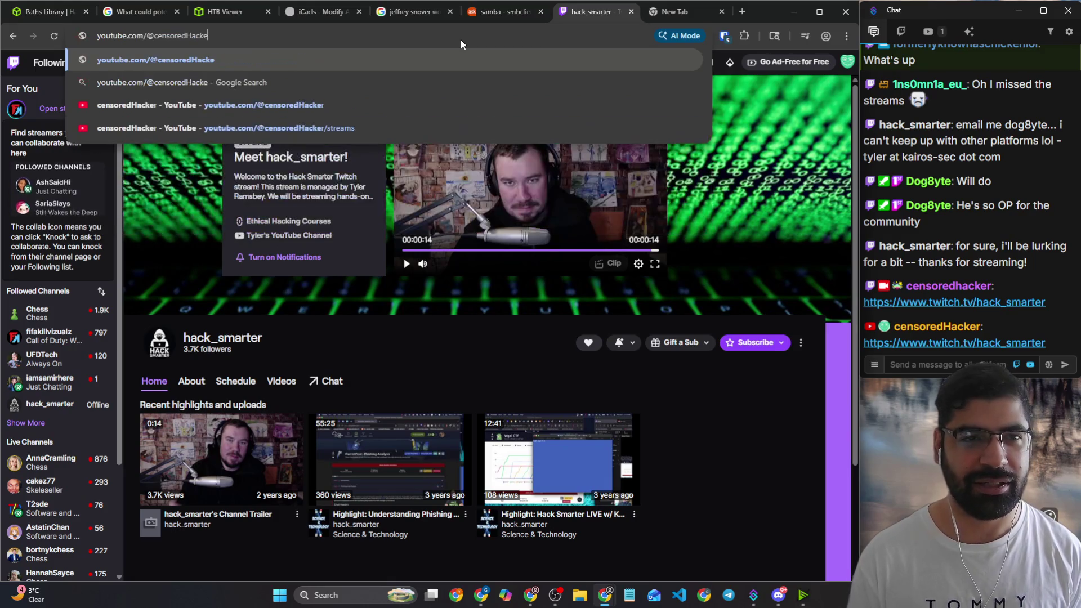
text(ce)
key(BackSpace)
key(BackSpace)
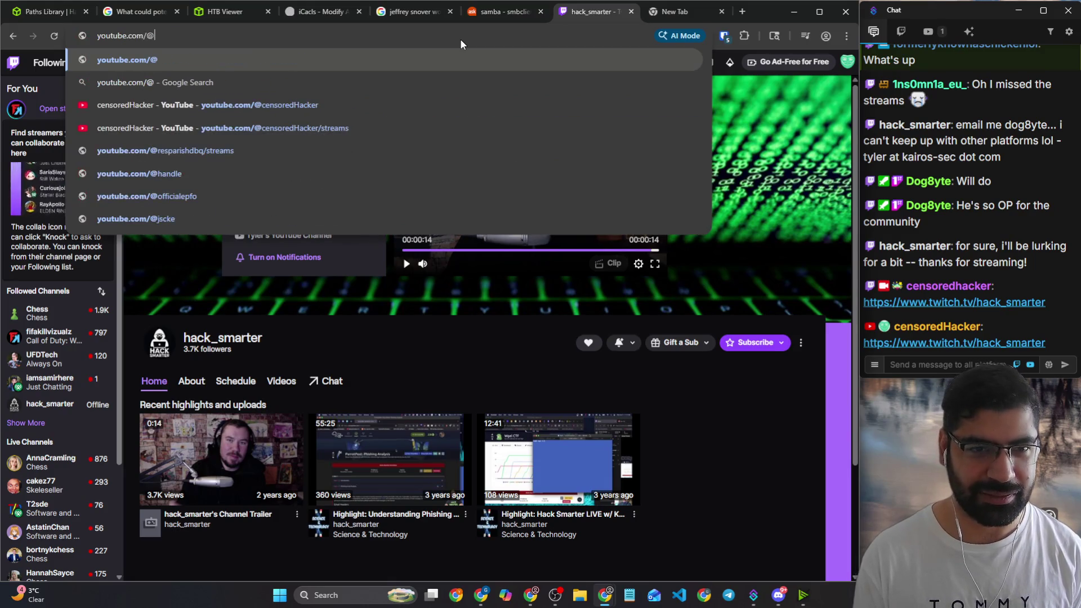
key(BackSpace)
key(BackSpace)
key(Return)
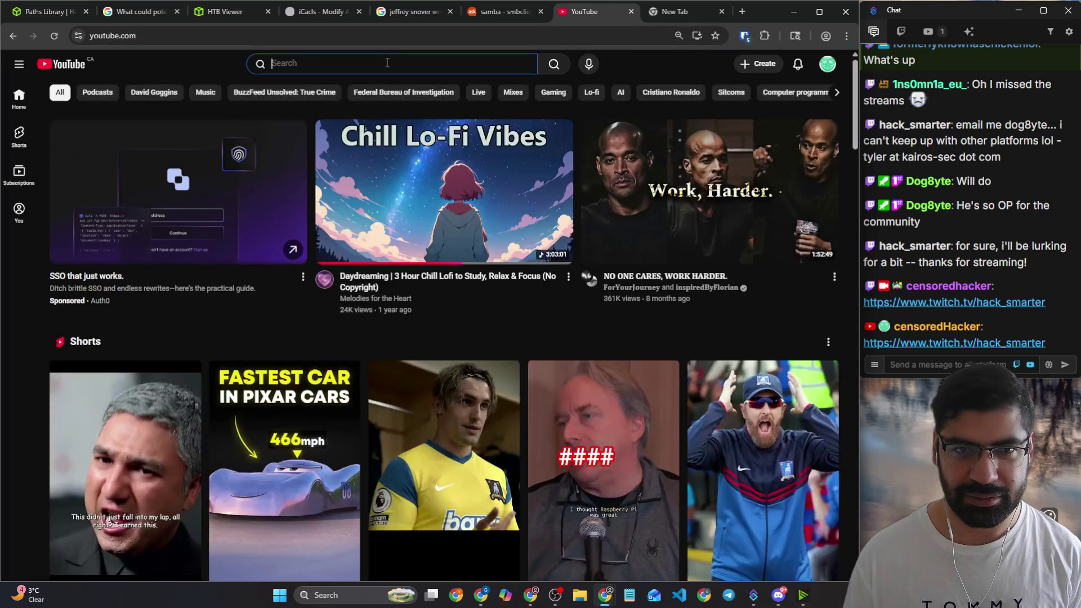
click(388, 64)
text(hack)
text(sm)
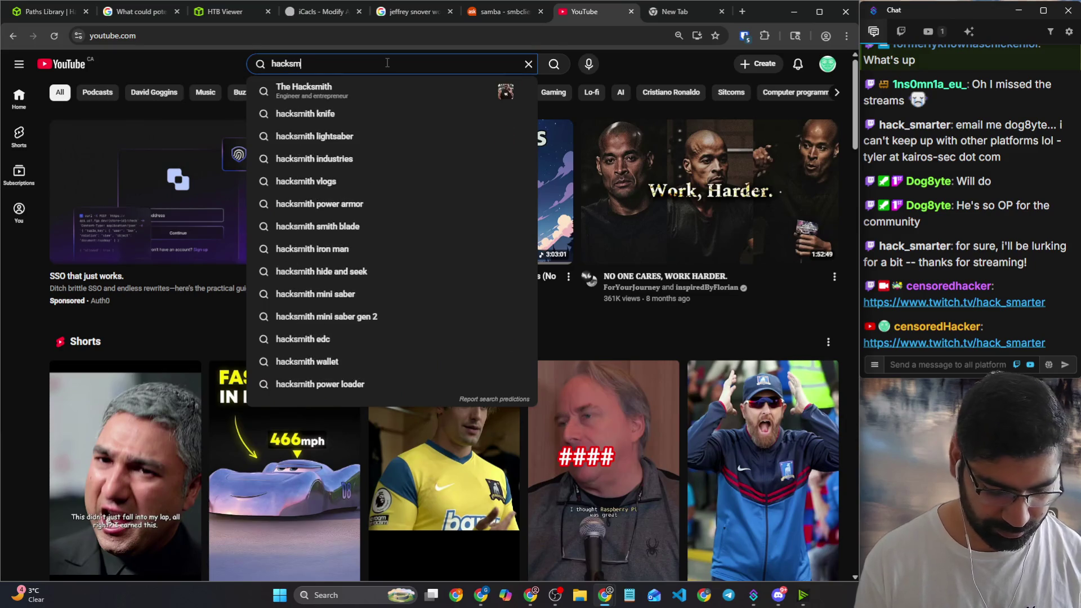
text(arter)
key(Return)
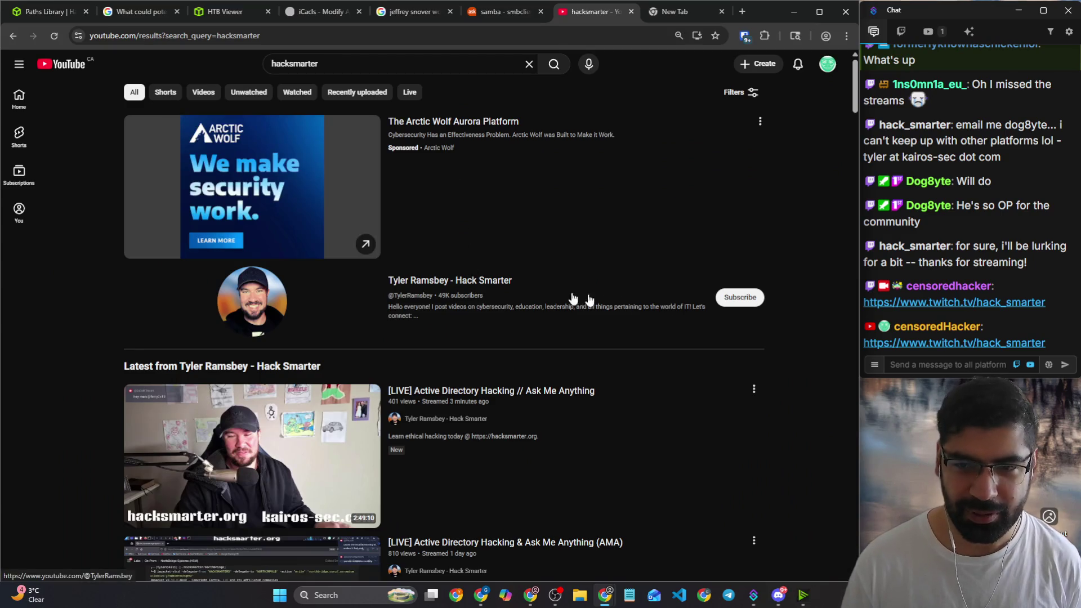
click(737, 298)
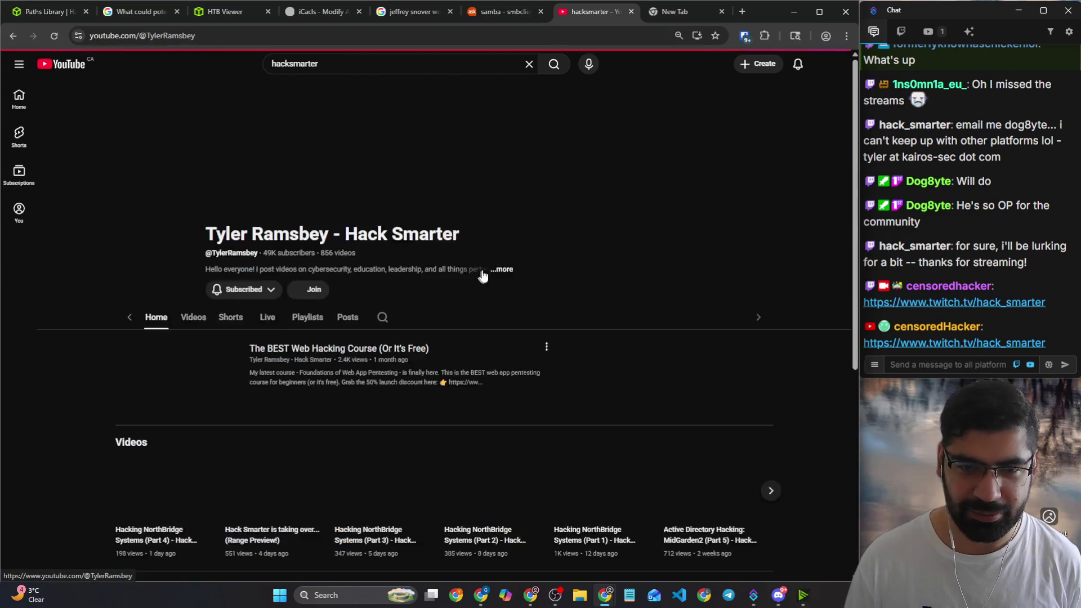
scroll(587, 220, down, 2)
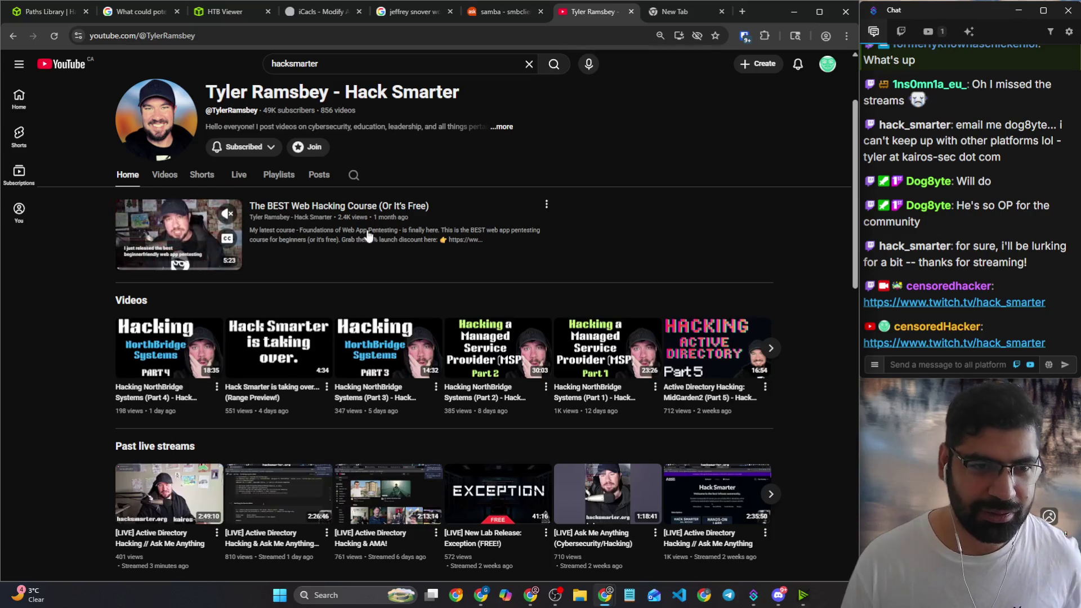
Step: Copy the channel's URL and send it to the stream chat
click(308, 36)
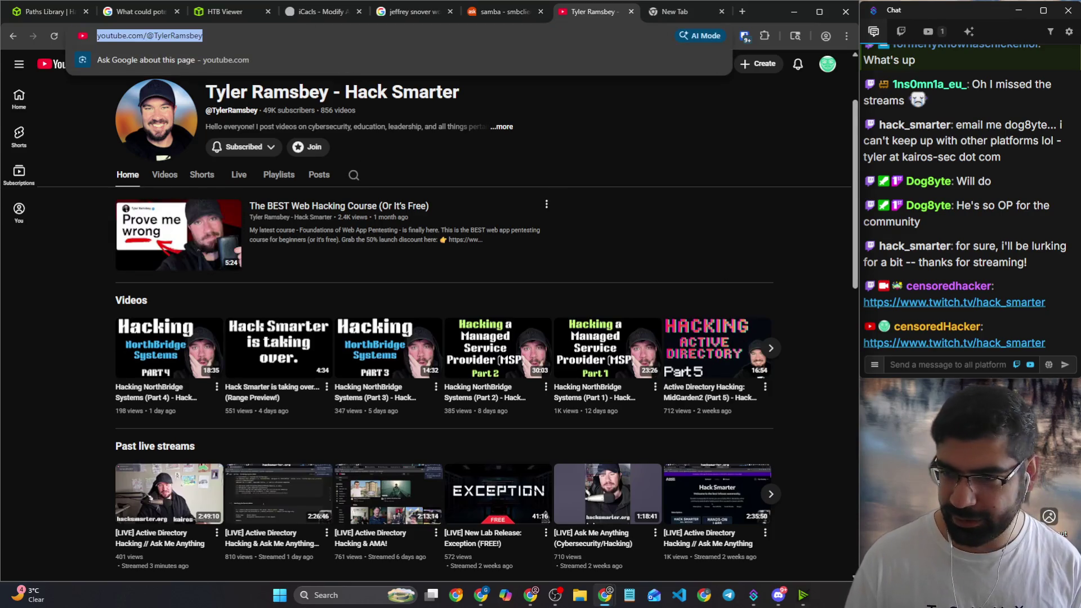
key(ctrl+c)
key(alt+Tab)
key(ctrl+v)
key(Return)
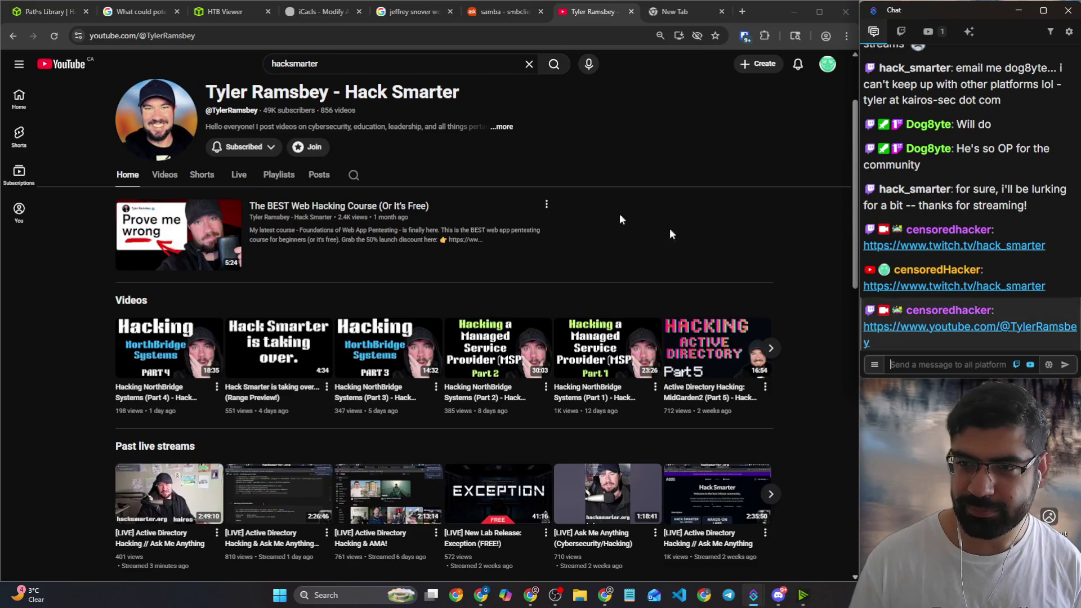
scroll(379, 259, up, 2)
ctrl+scroll(397, 255, up, 1)
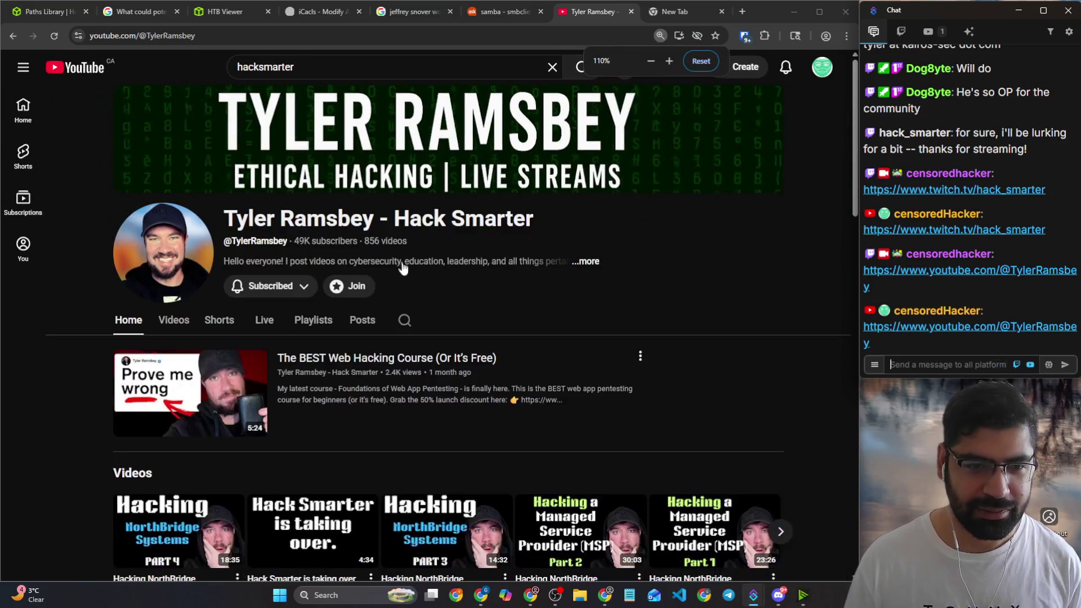
scroll(401, 264, down, 2)
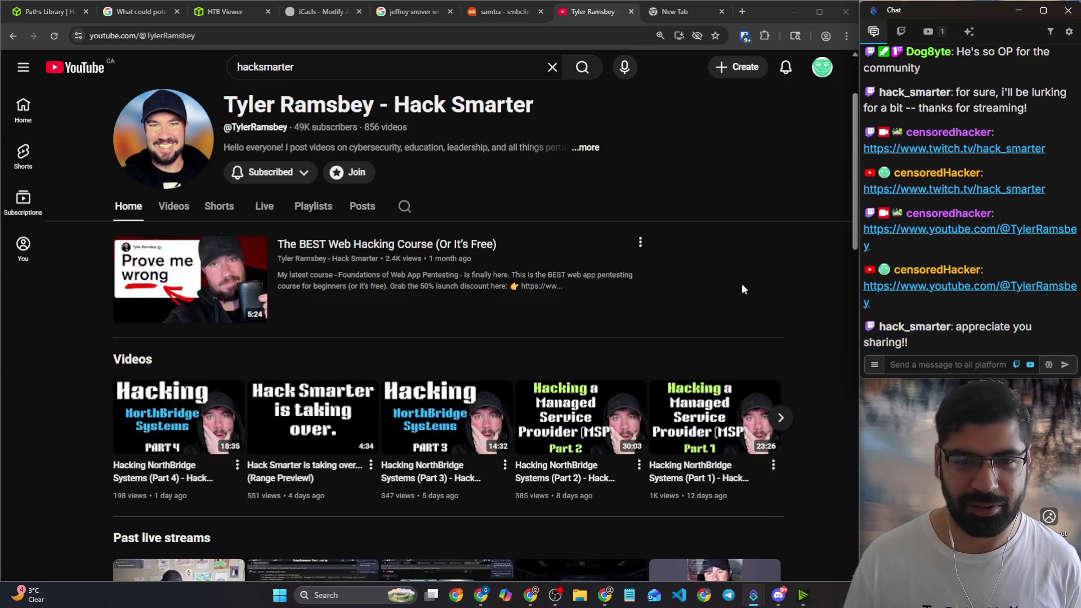
scroll(775, 284, down, 3)
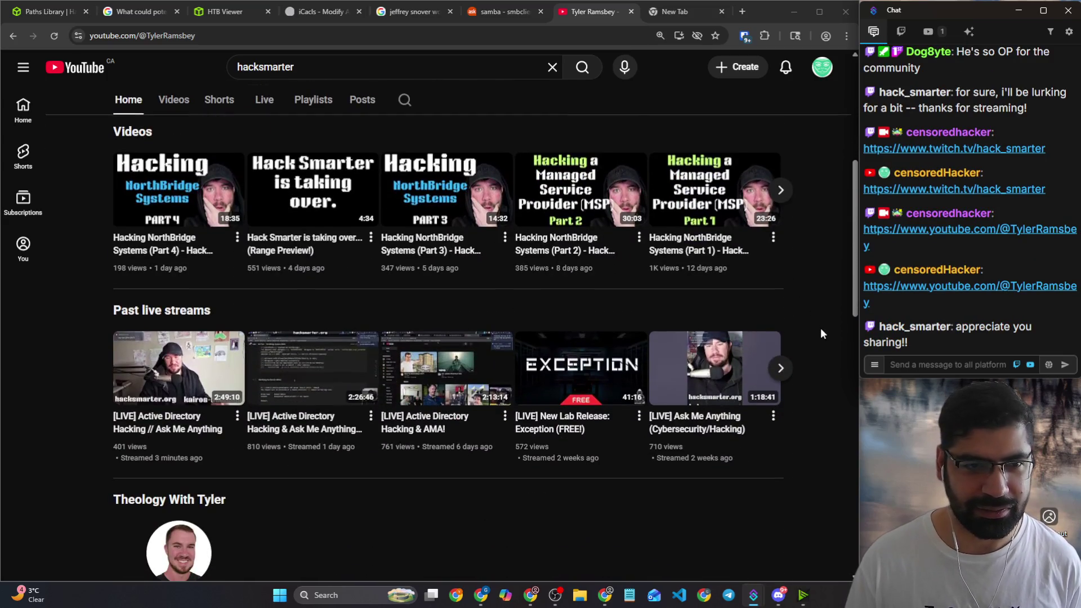
scroll(817, 330, down, 2)
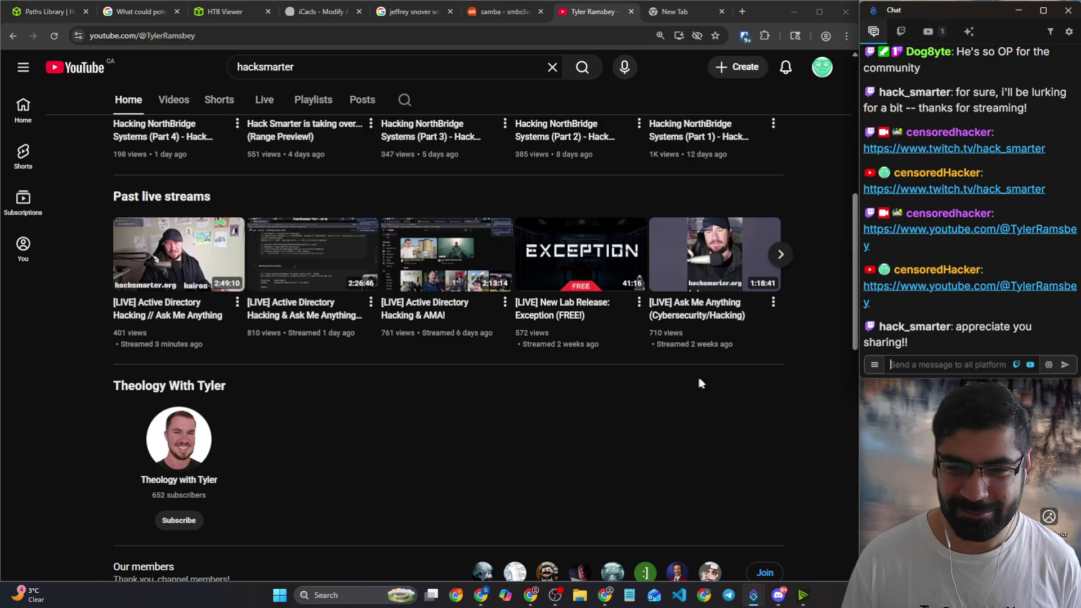
Step: Browse past live streams, subscribe to Theology with Tyler, visit it, and return via its Hack Smarter link
click(781, 255)
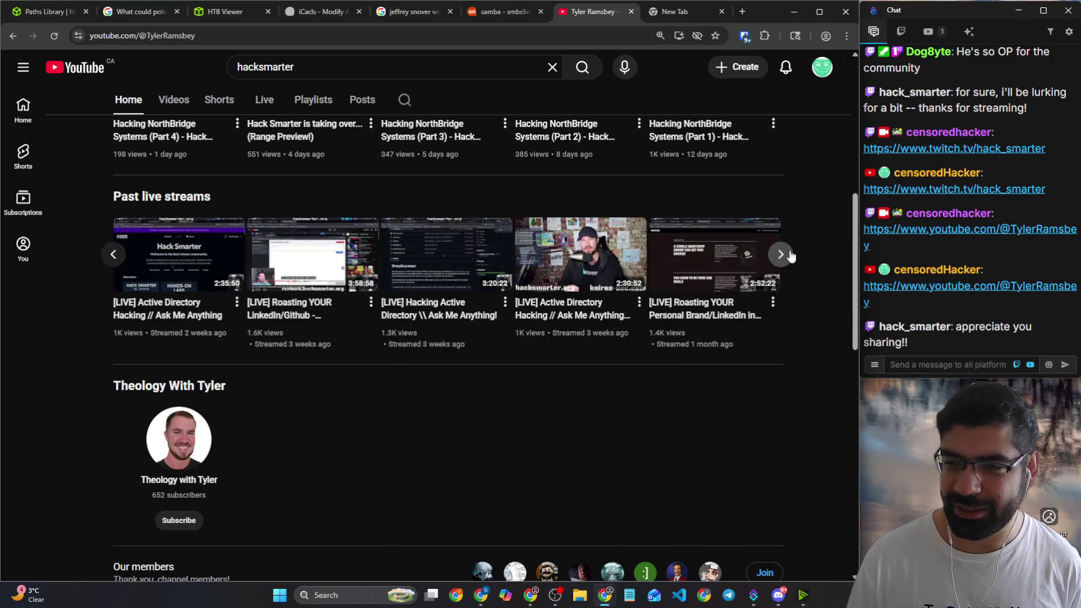
click(781, 254)
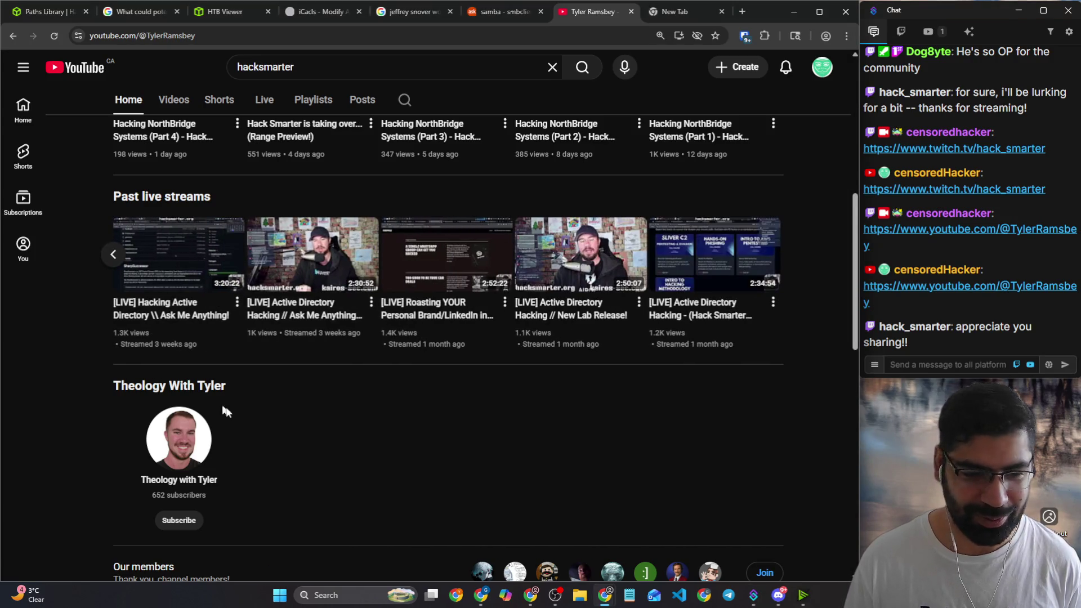
scroll(236, 414, down, 2)
click(178, 406)
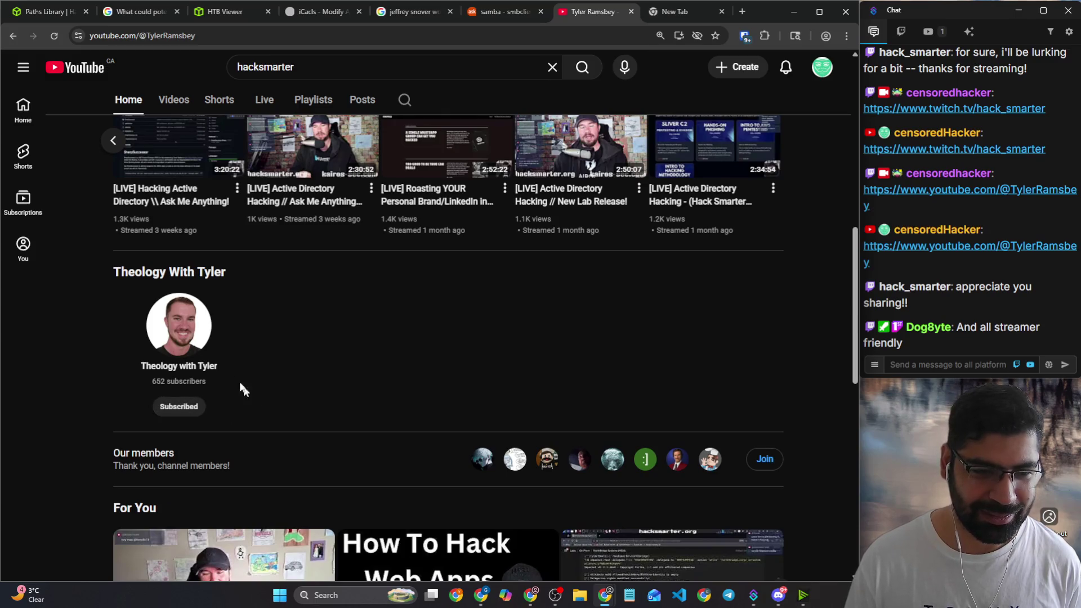
click(193, 358)
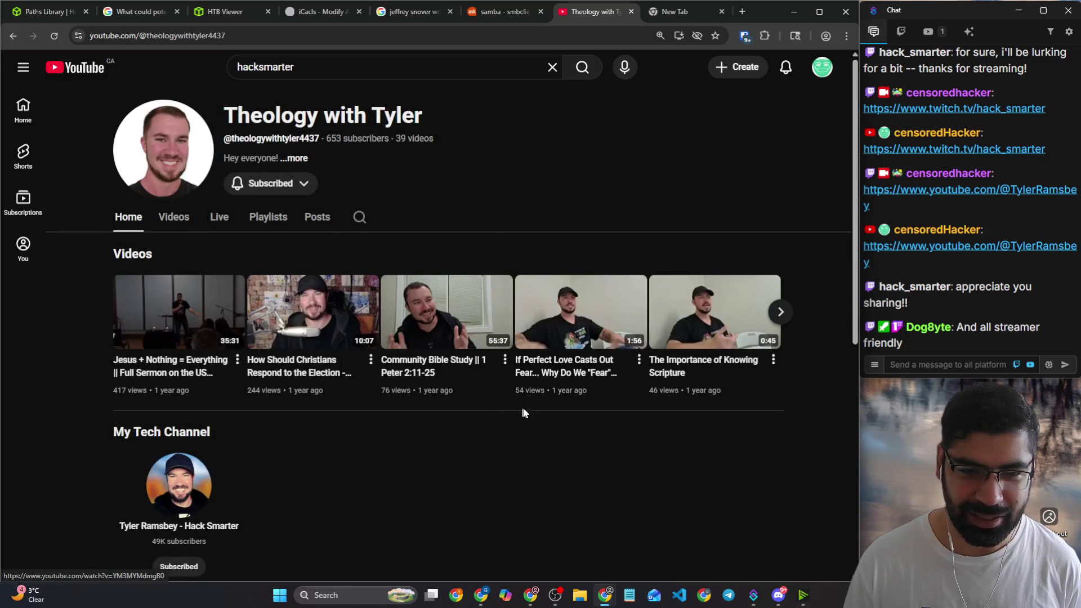
scroll(271, 389, down, 2)
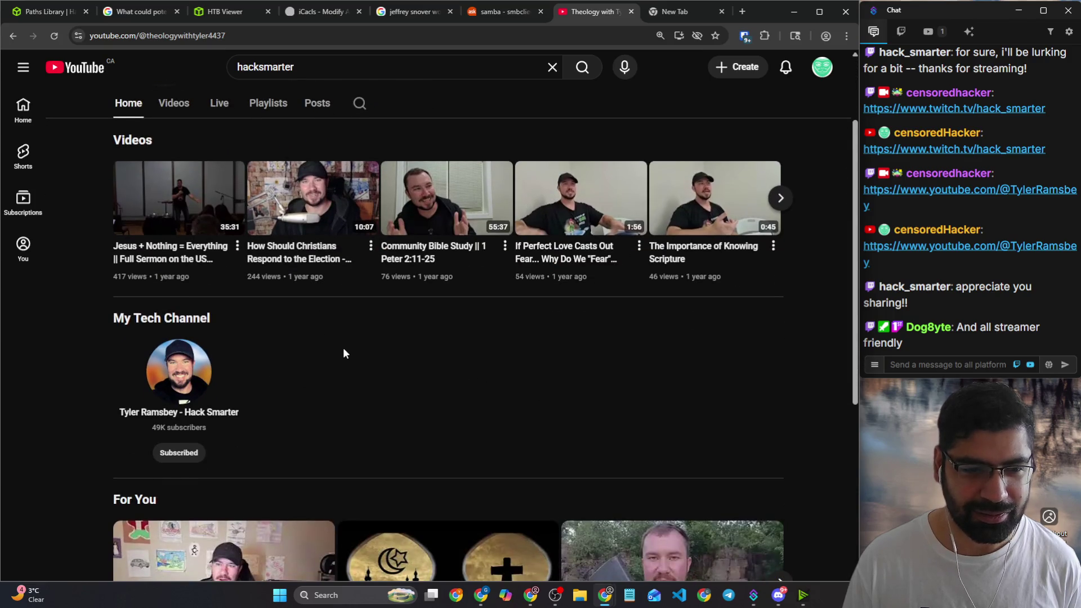
scroll(302, 332, down, 1)
scroll(326, 338, down, 2)
scroll(326, 289, down, 1)
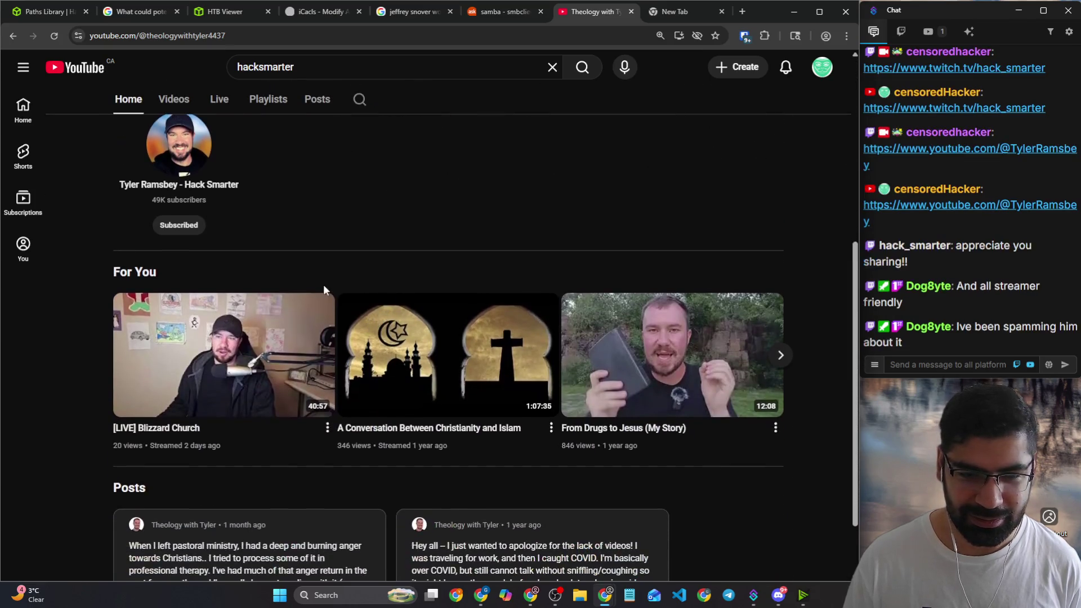
scroll(329, 300, down, 1)
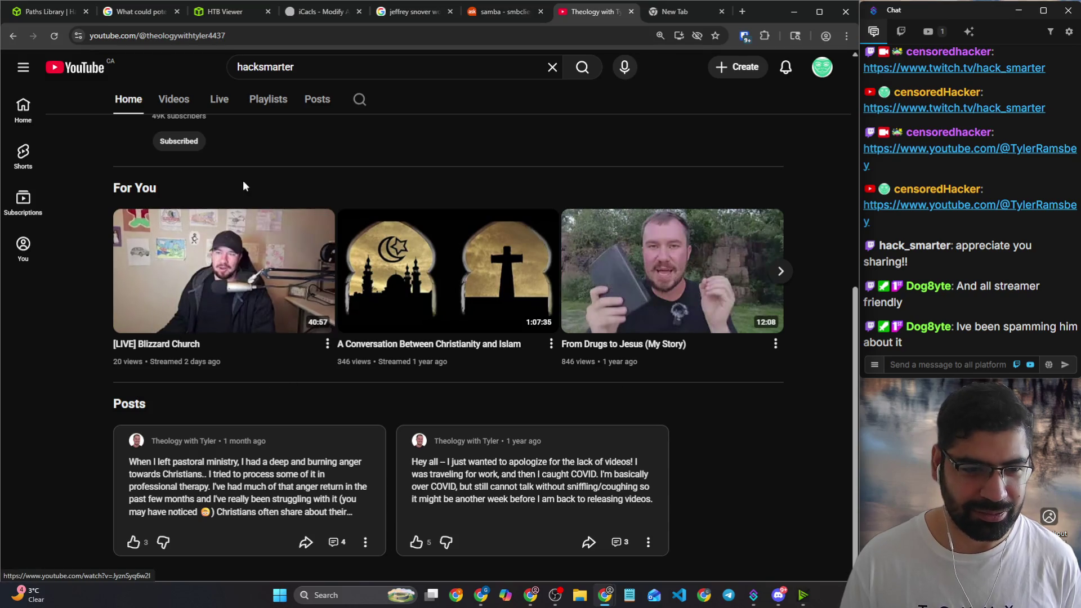
scroll(244, 181, up, 1)
click(211, 215)
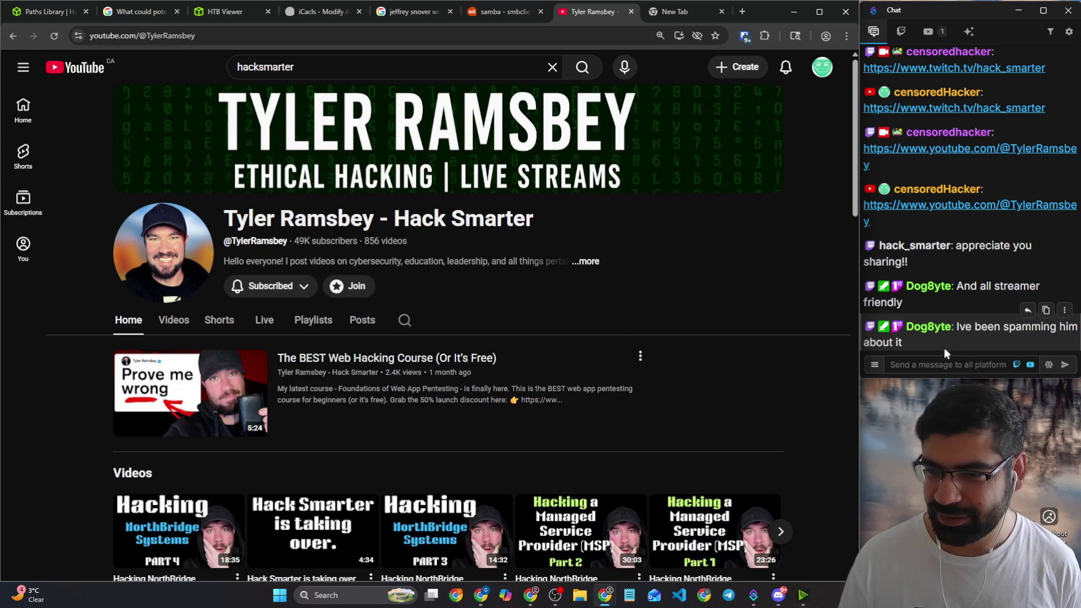
Step: Check the YouTube account menu, then switch to the Hack Smarter channel's Playlists tab
click(946, 364)
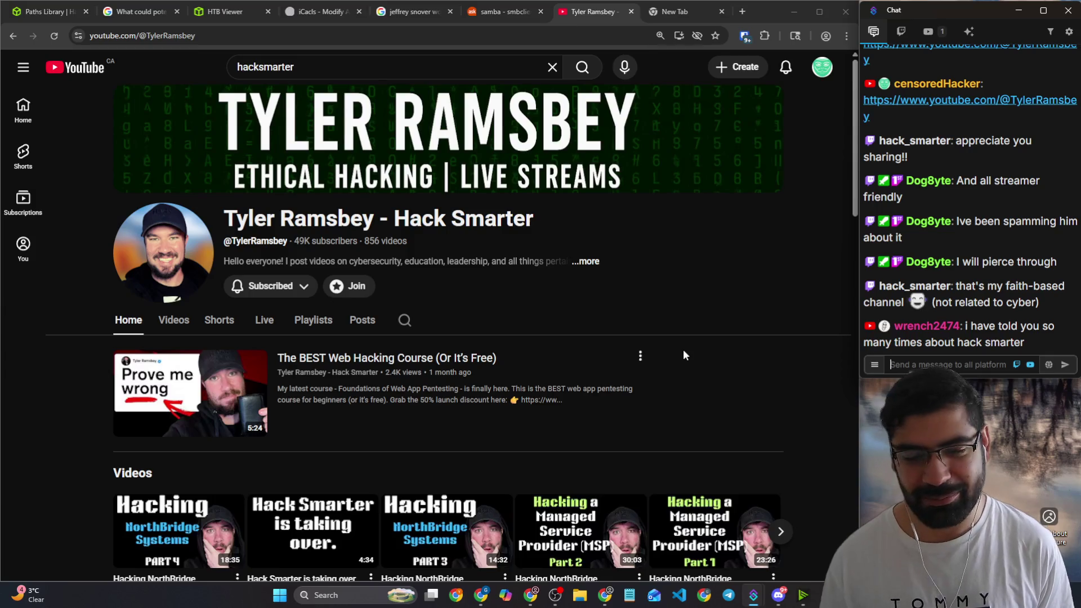
scroll(773, 351, down, 2)
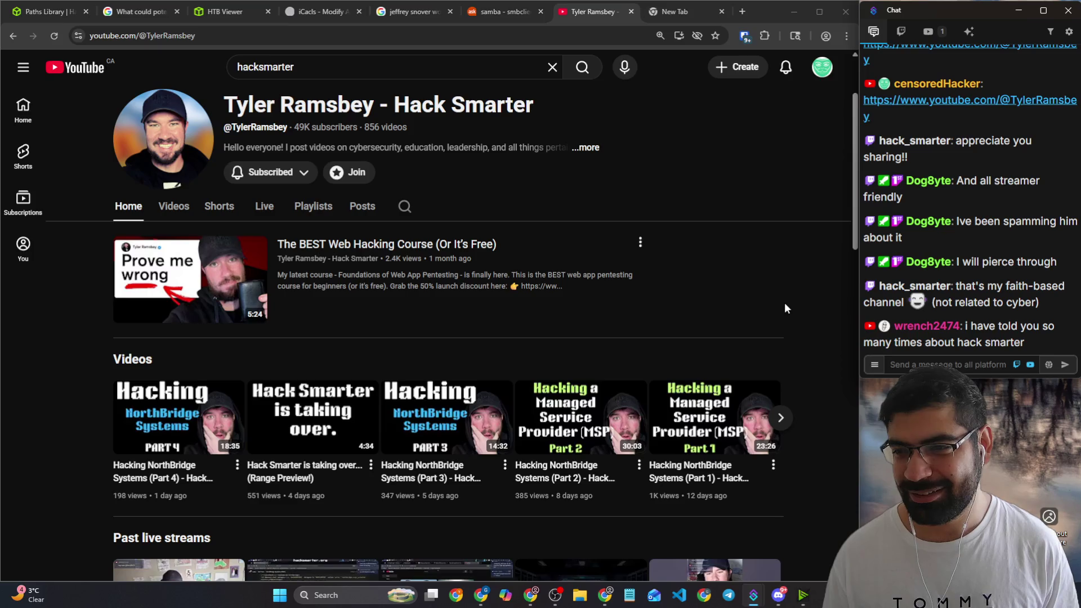
scroll(760, 304, down, 1)
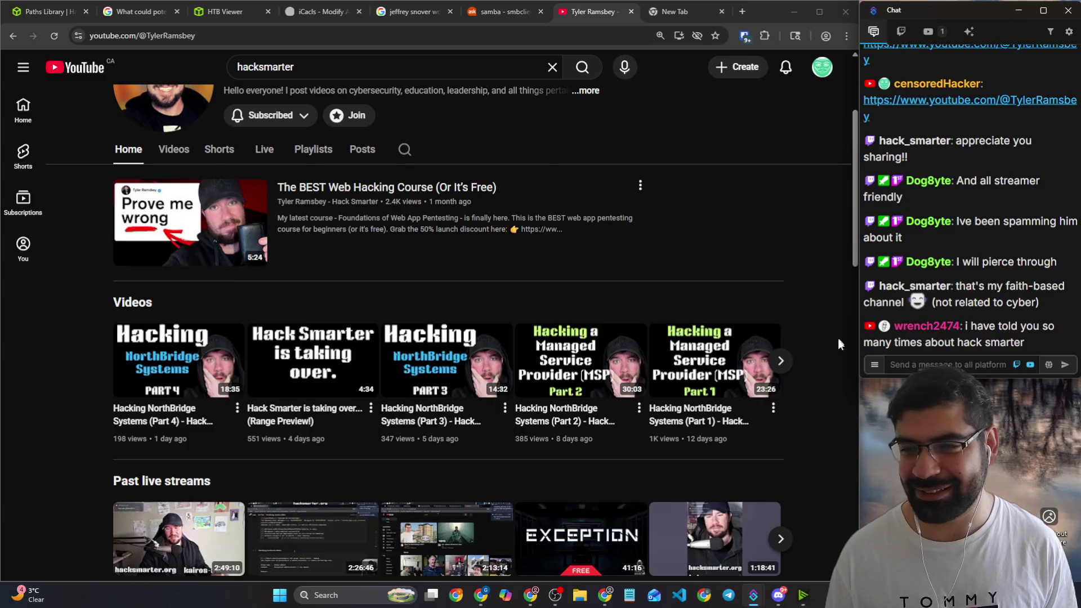
scroll(833, 355, down, 3)
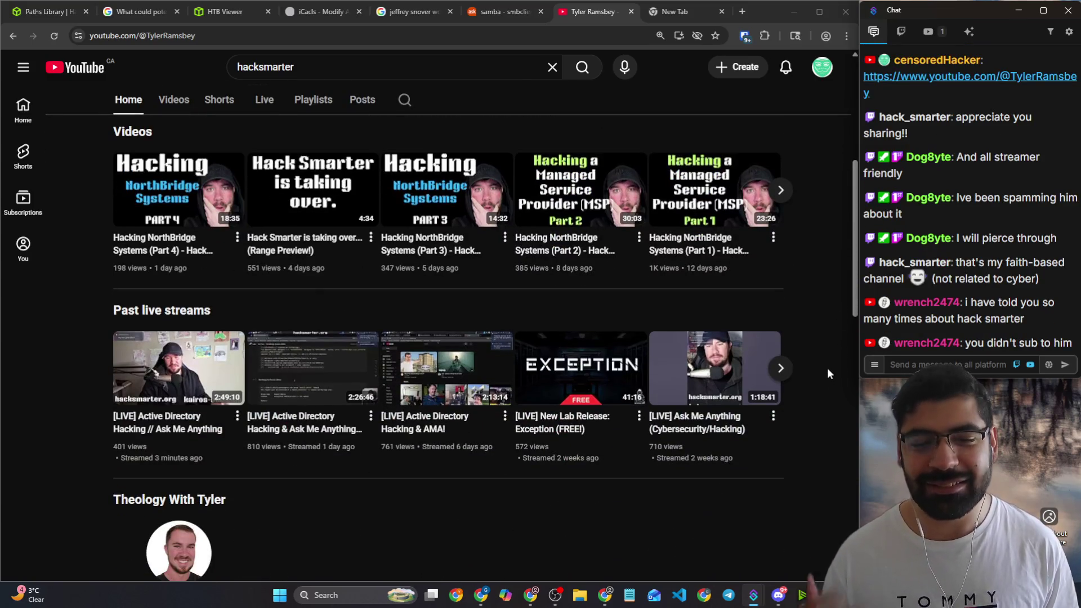
scroll(826, 373, down, 1)
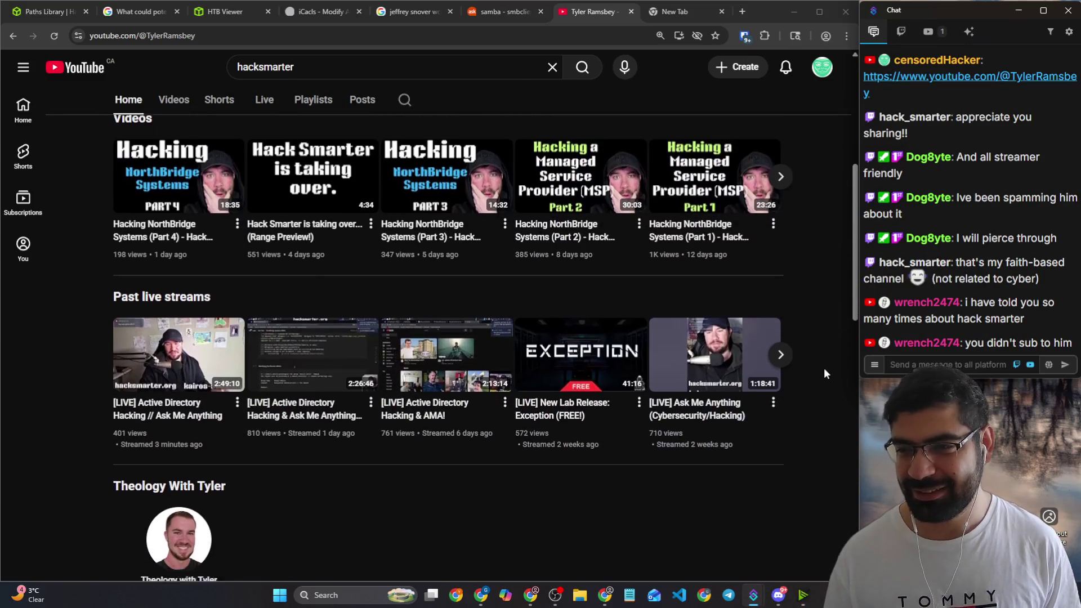
scroll(824, 367, down, 2)
scroll(415, 390, down, 5)
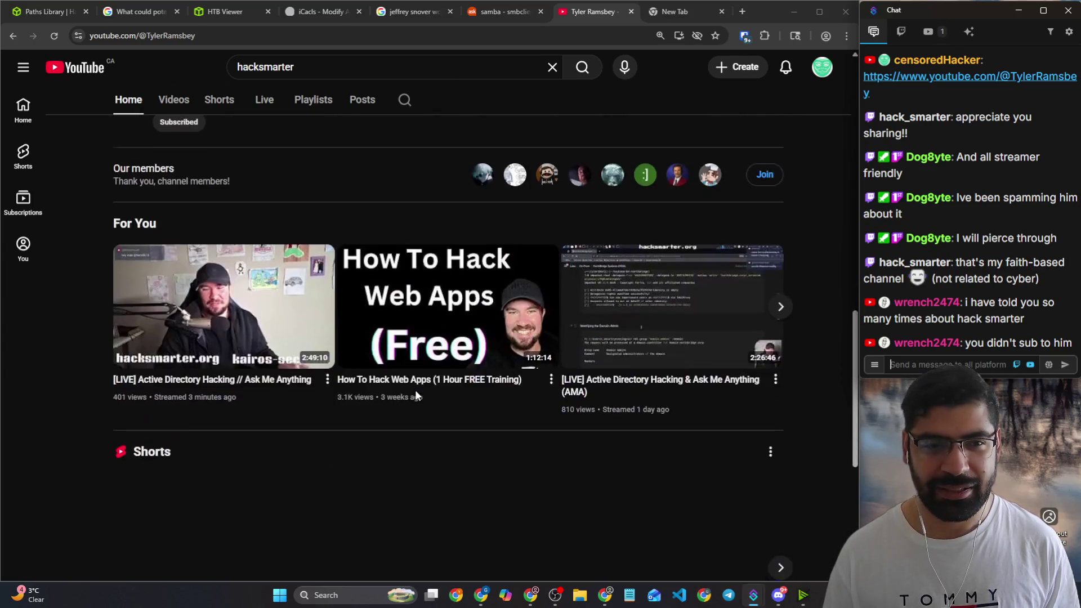
scroll(415, 390, down, 5)
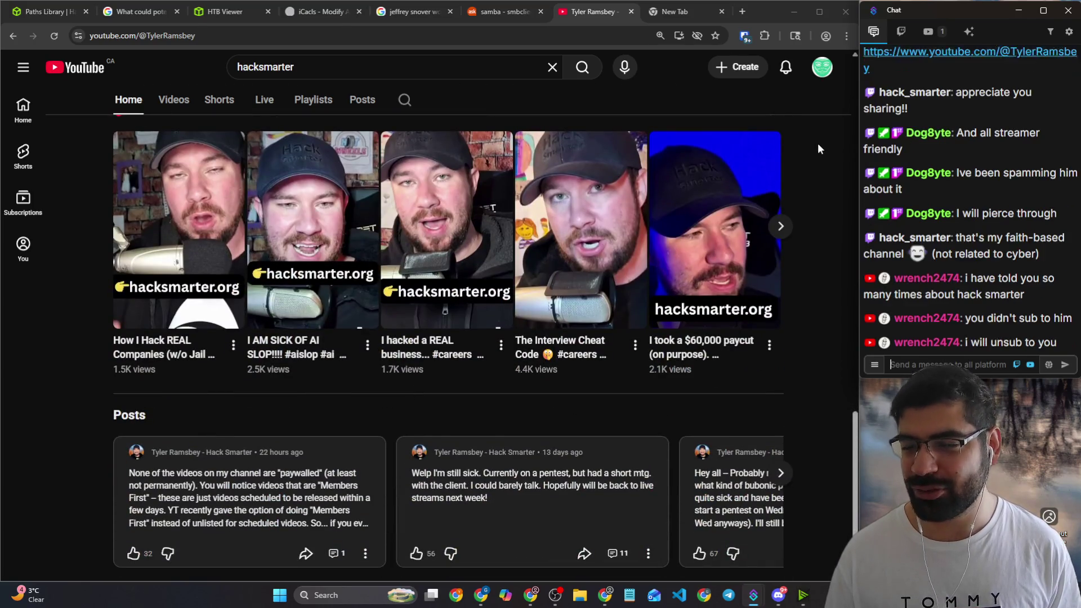
click(819, 68)
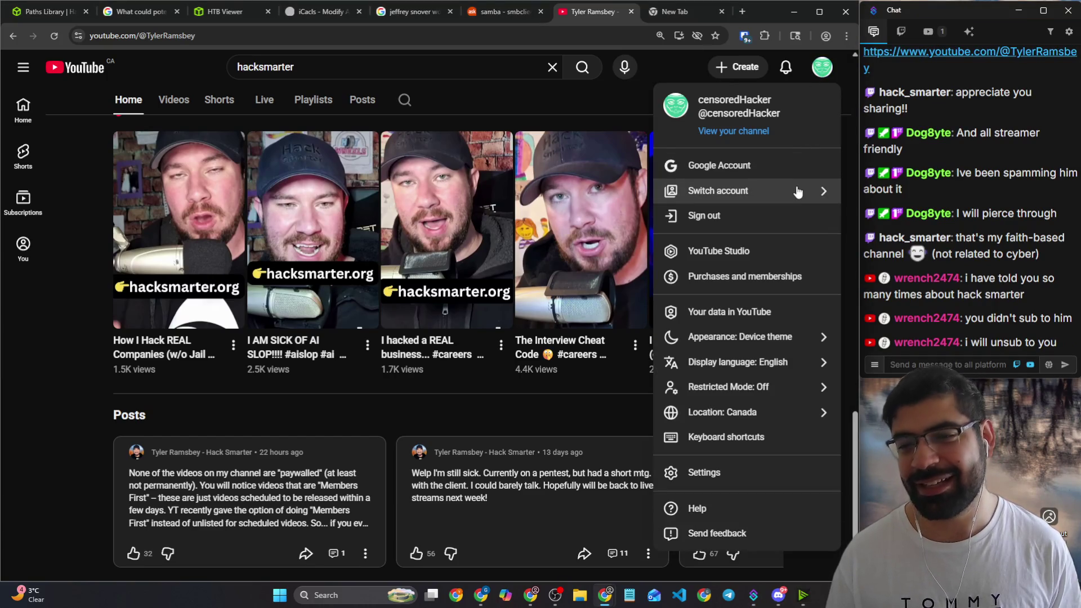
click(634, 102)
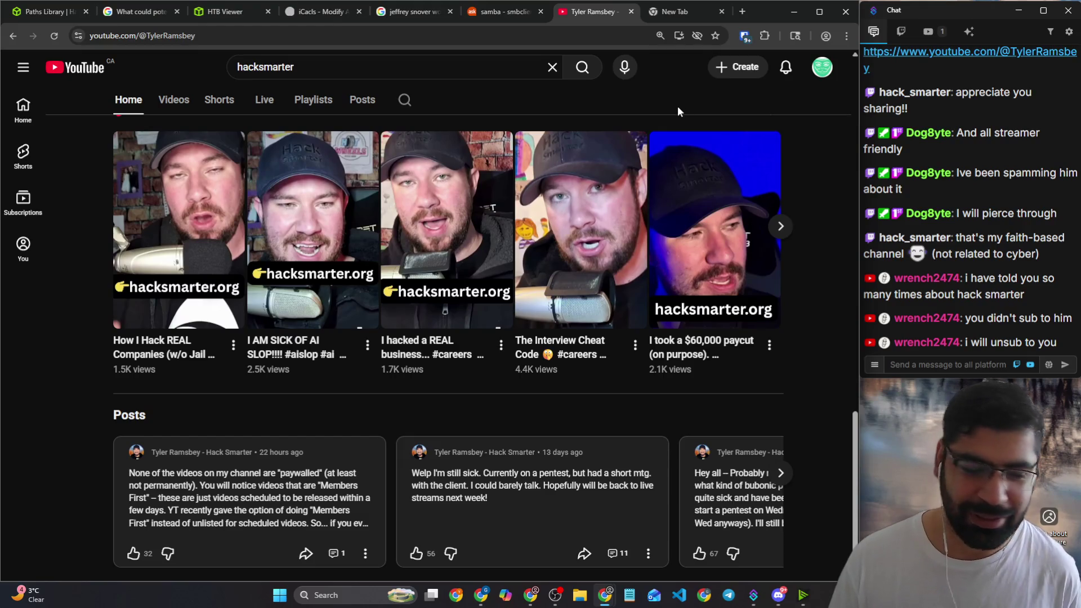
scroll(621, 262, up, 1)
scroll(621, 262, up, 5)
scroll(629, 265, up, 5)
scroll(619, 261, up, 3)
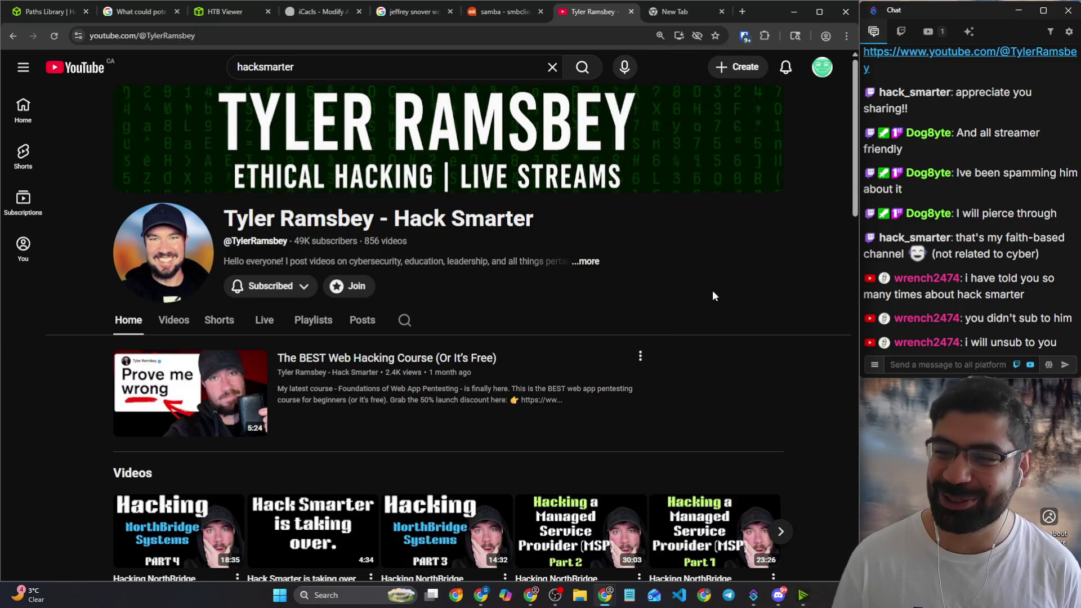
scroll(711, 296, down, 3)
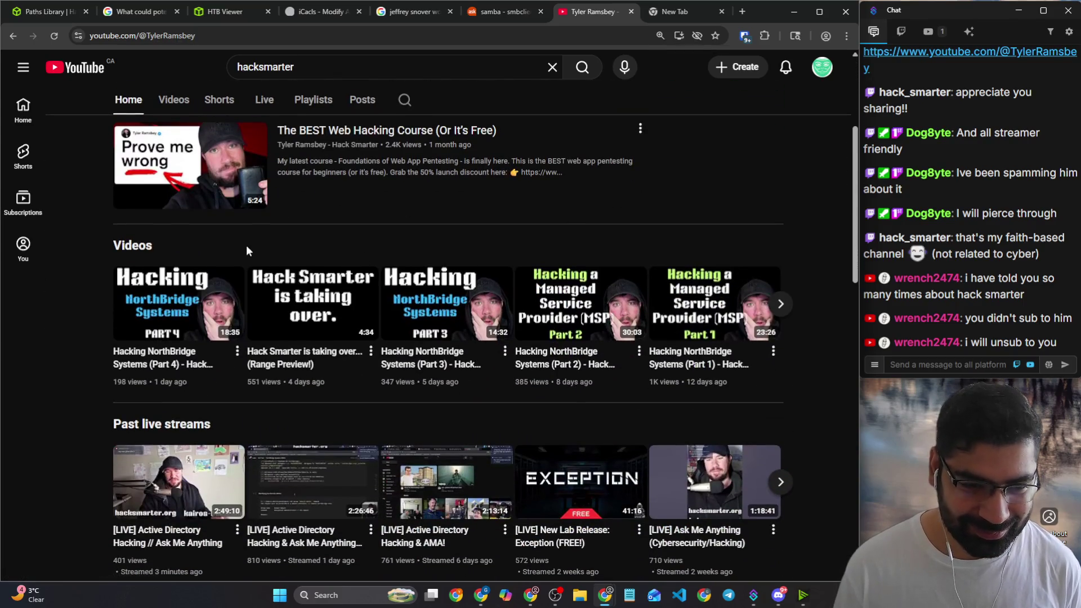
click(297, 99)
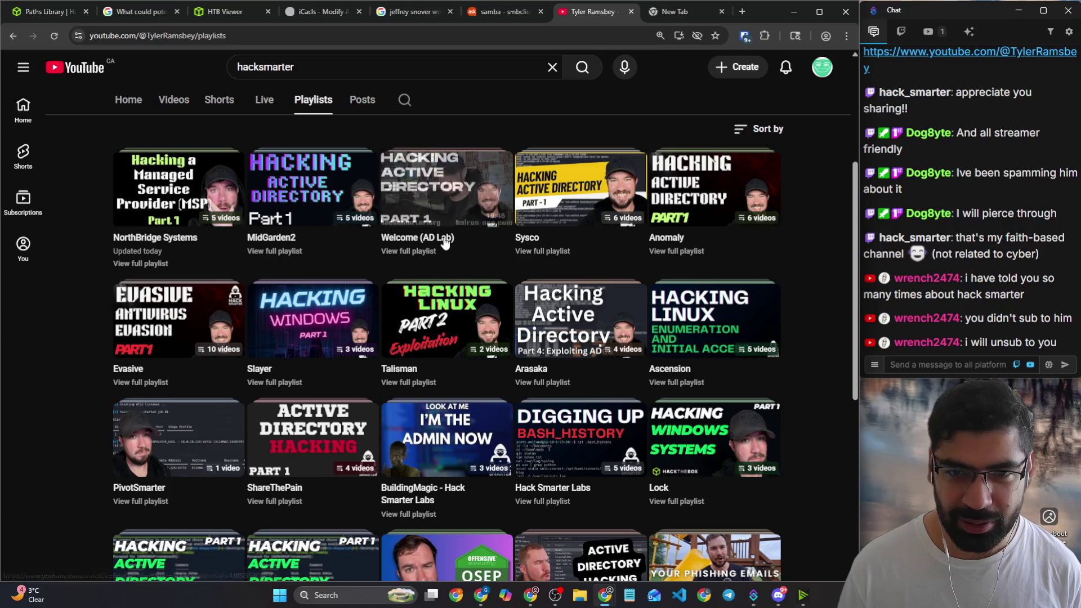
scroll(811, 275, down, 2)
scroll(813, 272, down, 1)
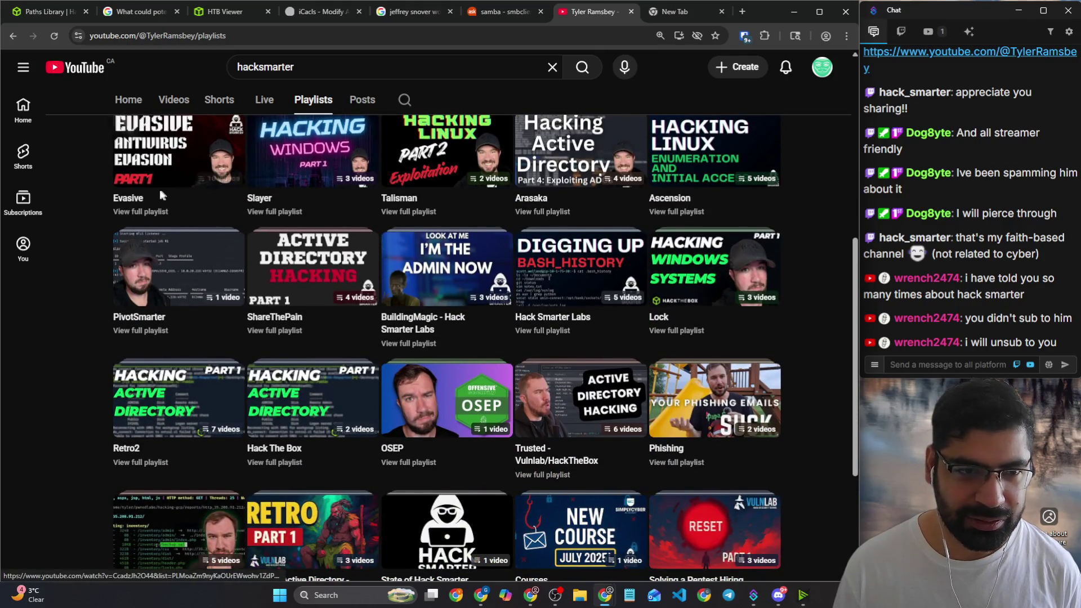
scroll(127, 253, down, 1)
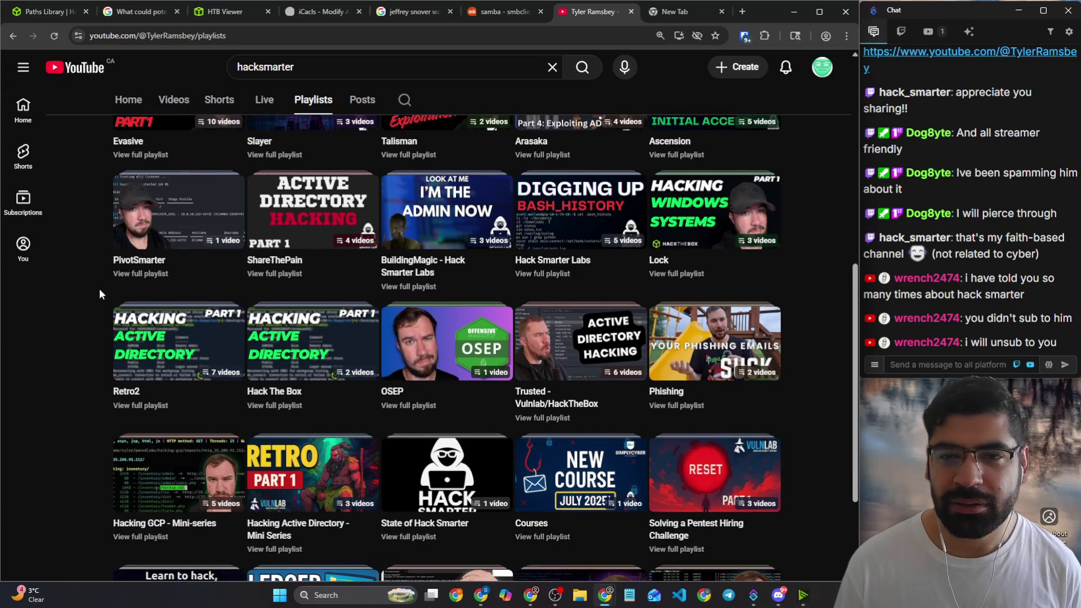
scroll(97, 293, down, 2)
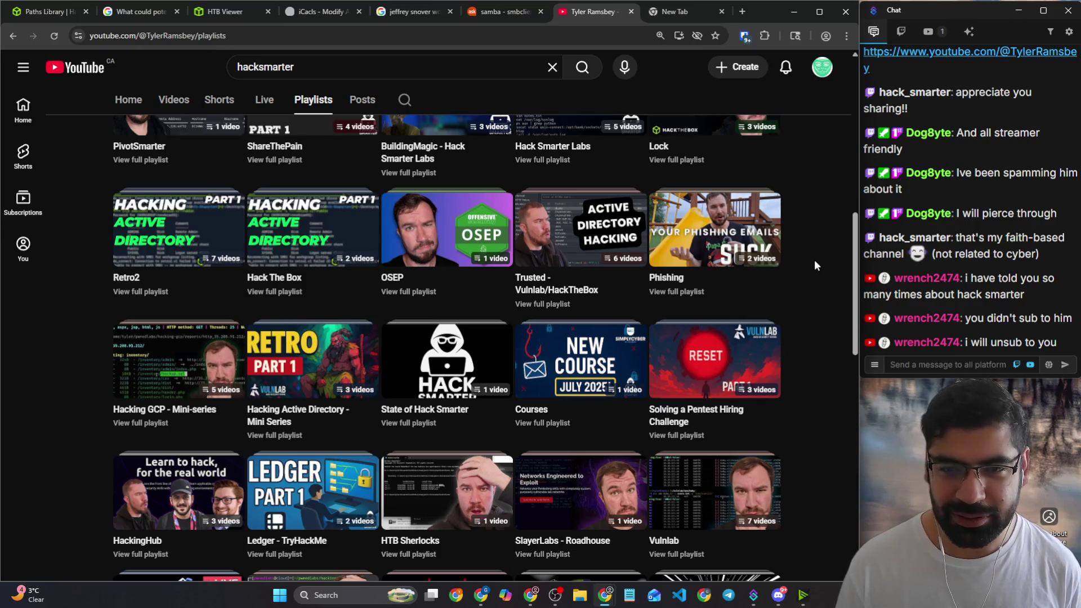
scroll(825, 260, down, 2)
scroll(825, 260, down, 3)
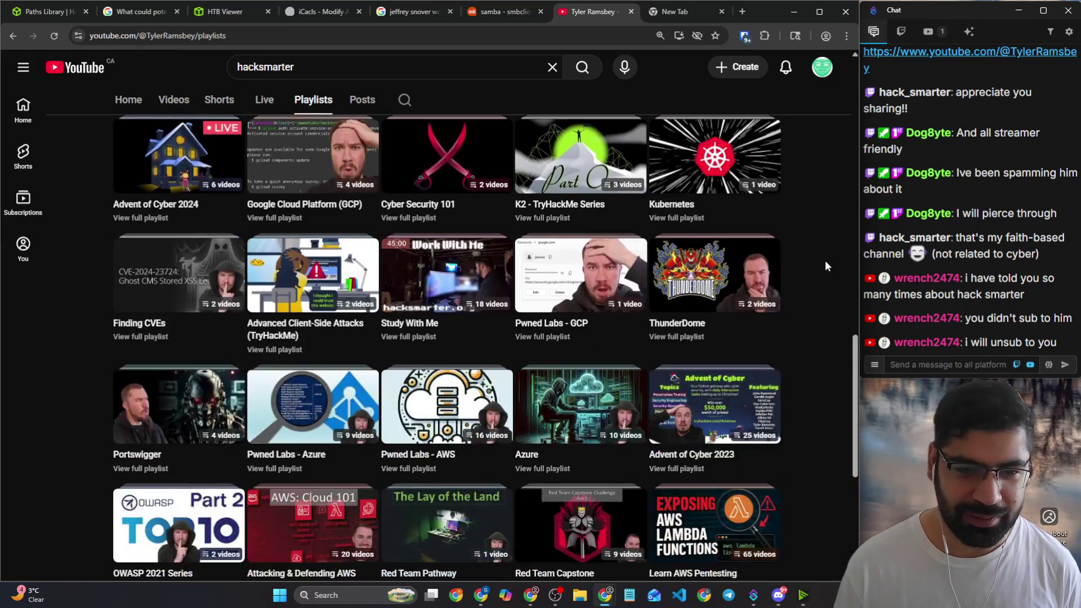
scroll(822, 260, up, 2)
mouse_move(178, 264)
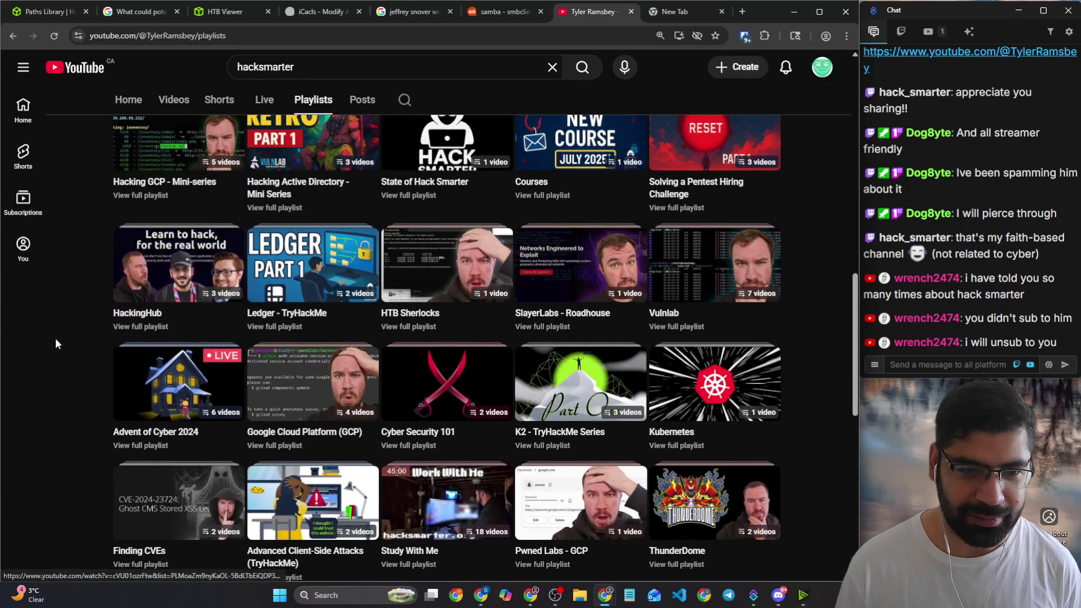
scroll(56, 337, down, 2)
scroll(57, 344, down, 4)
scroll(57, 345, down, 2)
scroll(53, 342, up, 5)
scroll(87, 297, up, 2)
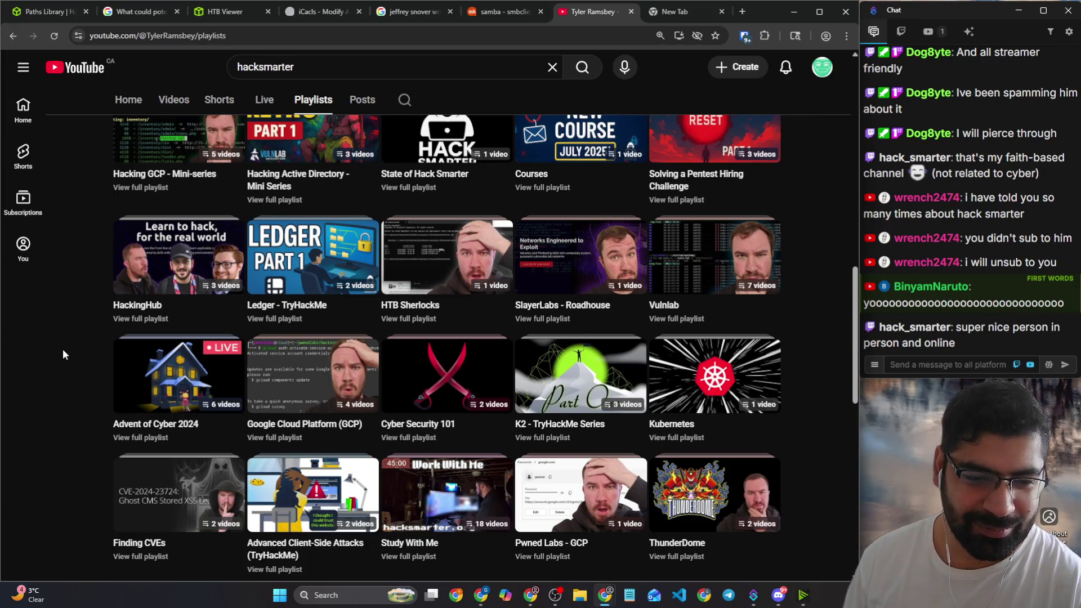
scroll(64, 363, down, 2)
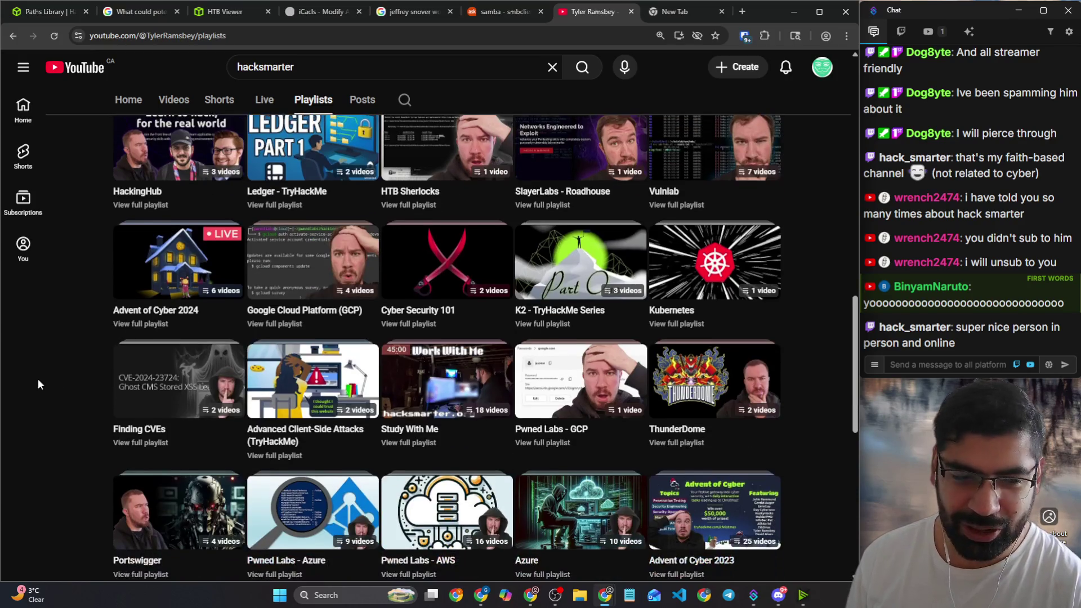
scroll(49, 385, down, 3)
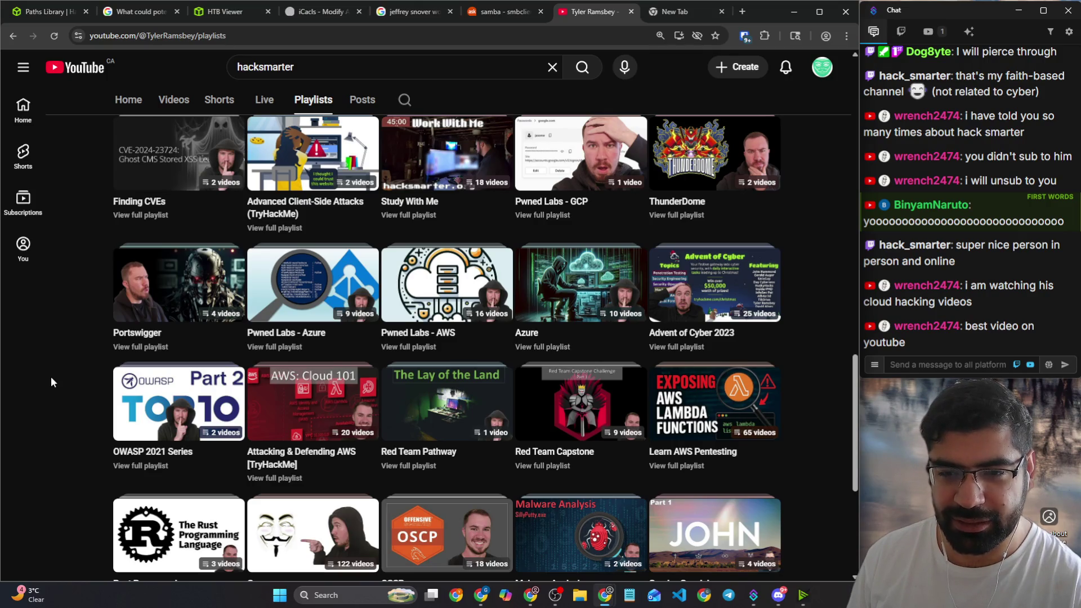
scroll(52, 377, down, 1)
scroll(15, 410, down, 2)
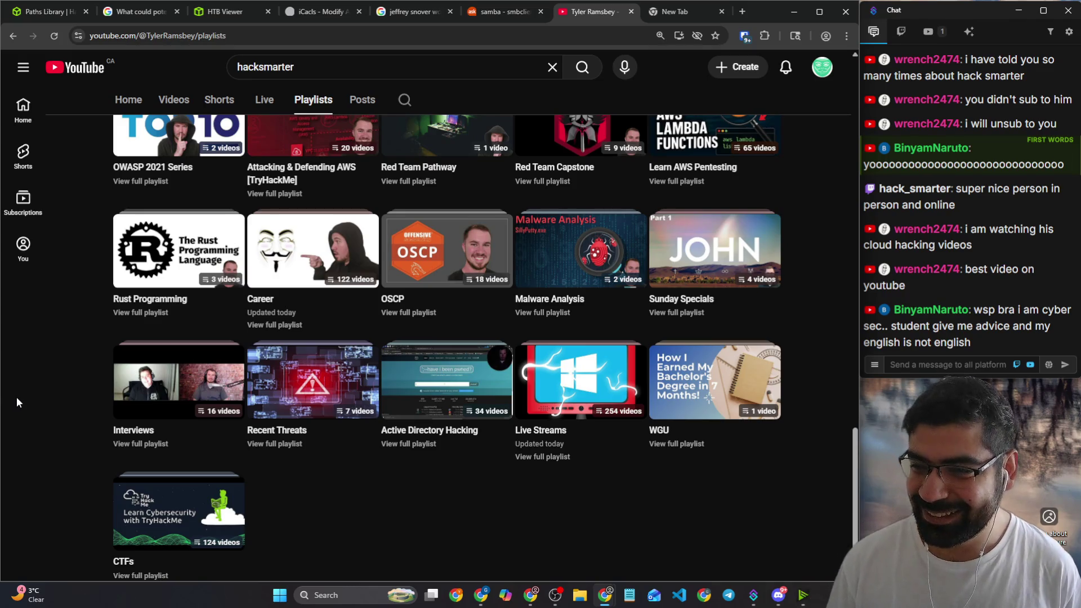
Step: Send a stream chat message while viewing playlists, then switch to the empty new tab
click(947, 363)
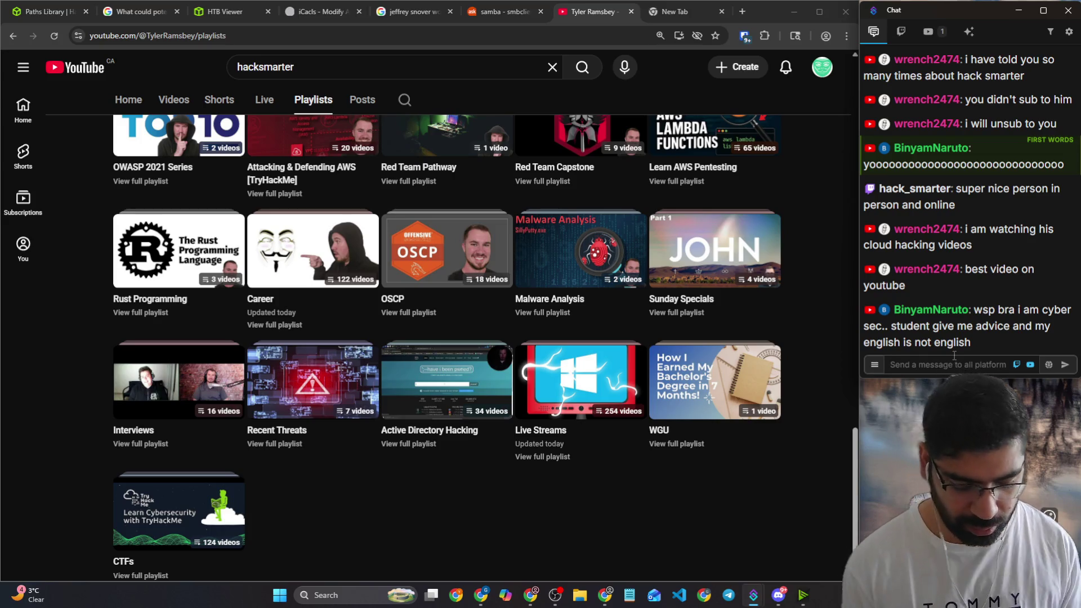
text(overthewire bandit game)
key(Return)
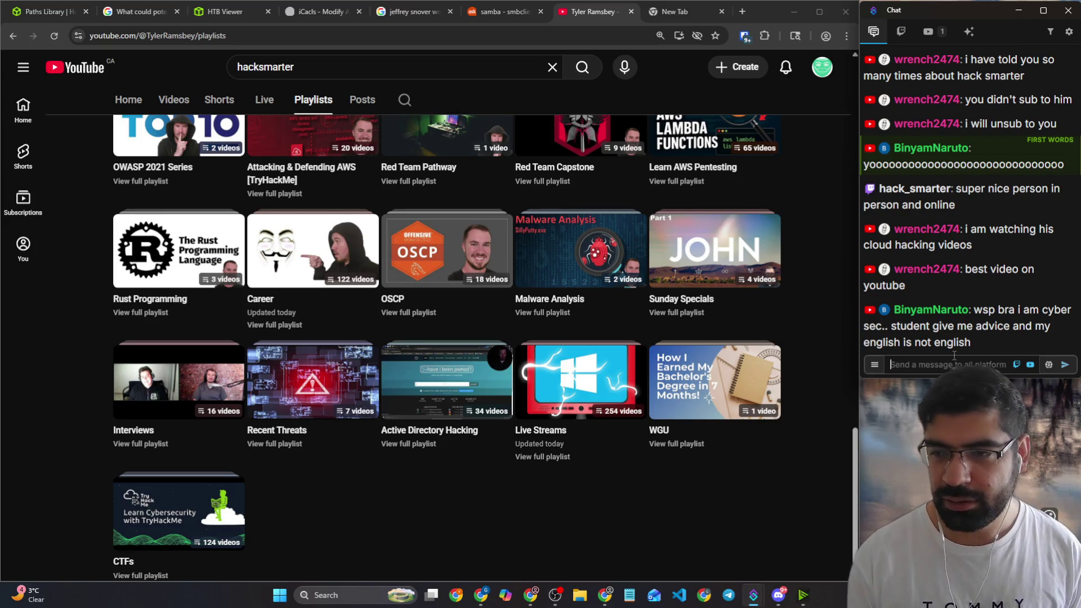
click(682, 13)
Step: Google 'overthewire', open the Bandit wargame page, and start sharing its URL in chat
click(571, 43)
text(over)
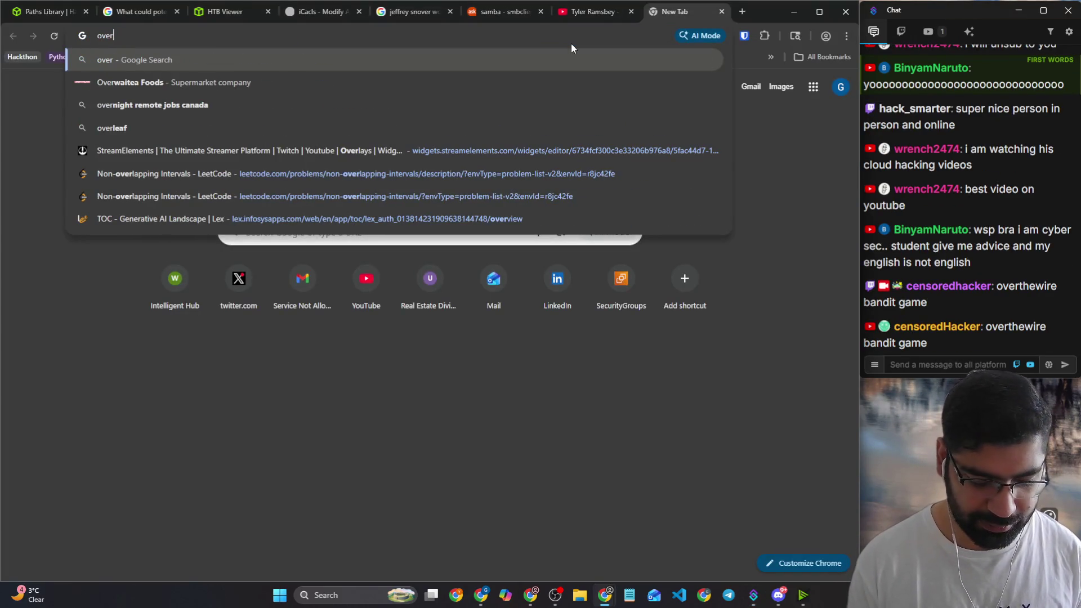
text(thewire)
key(Return)
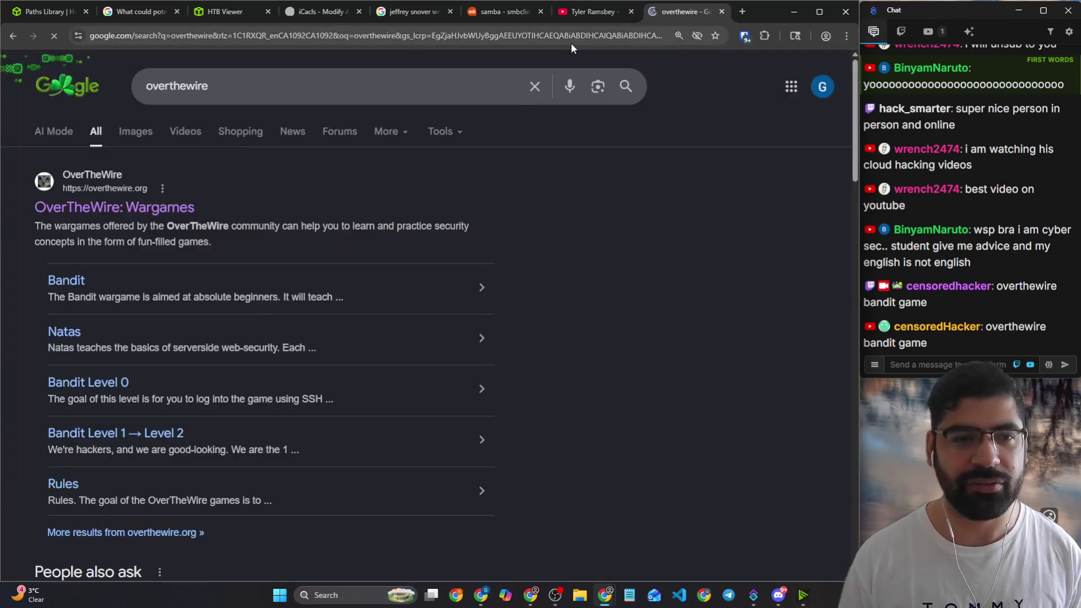
click(66, 282)
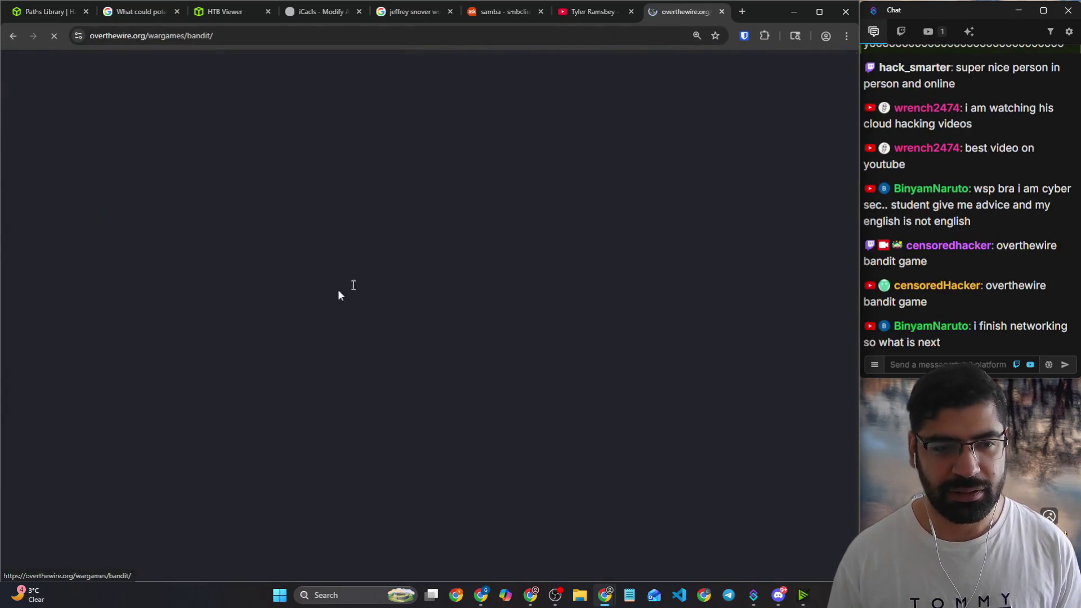
click(296, 35)
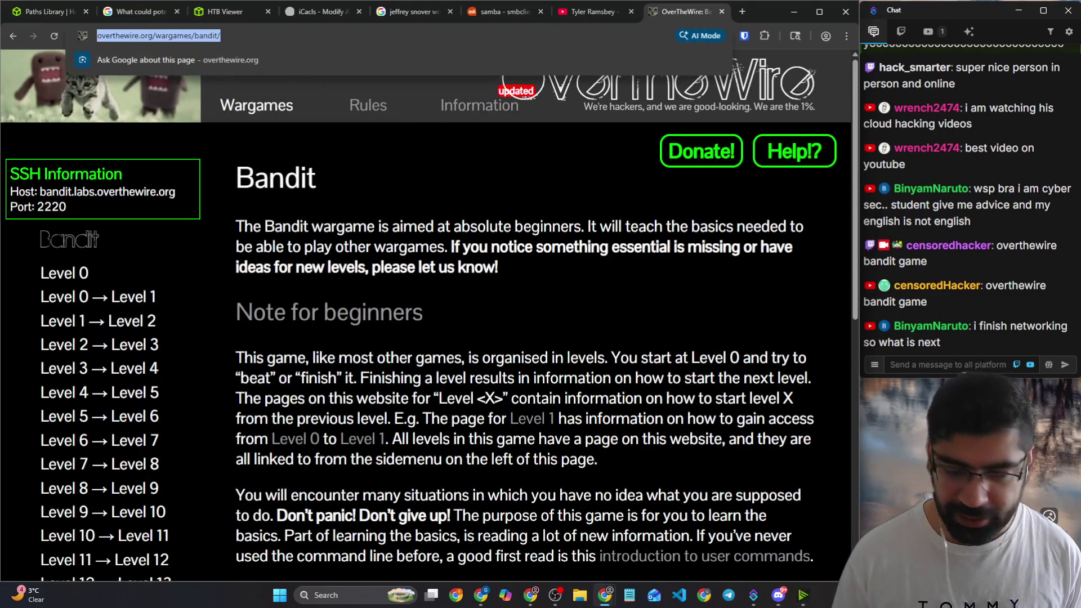
click(960, 362)
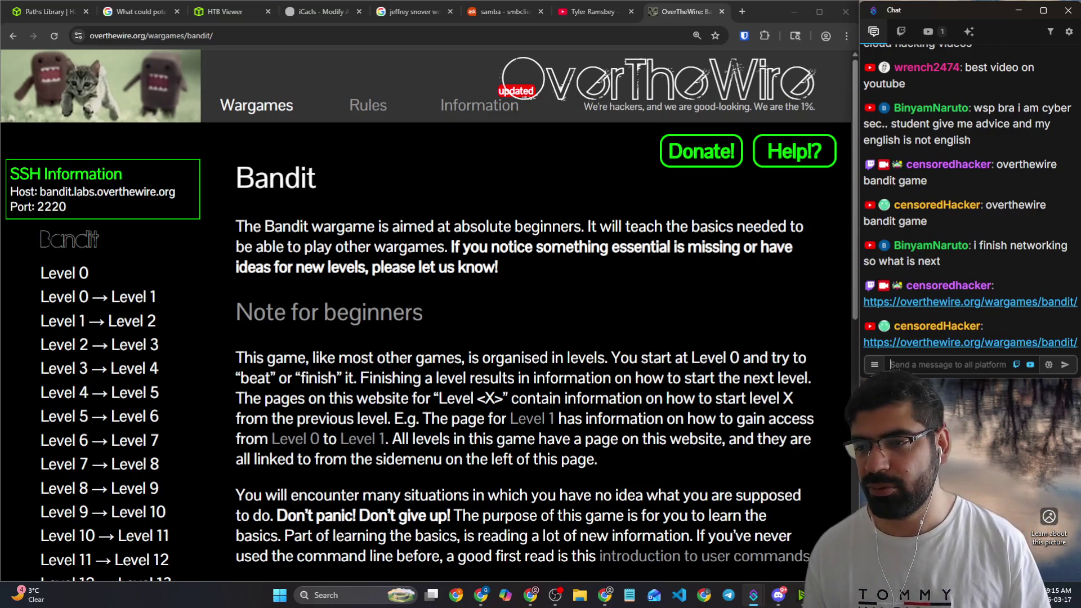
Step: Visit the Wargames overview and Information pages at reduced zoom, then return to the Bandit page
click(514, 93)
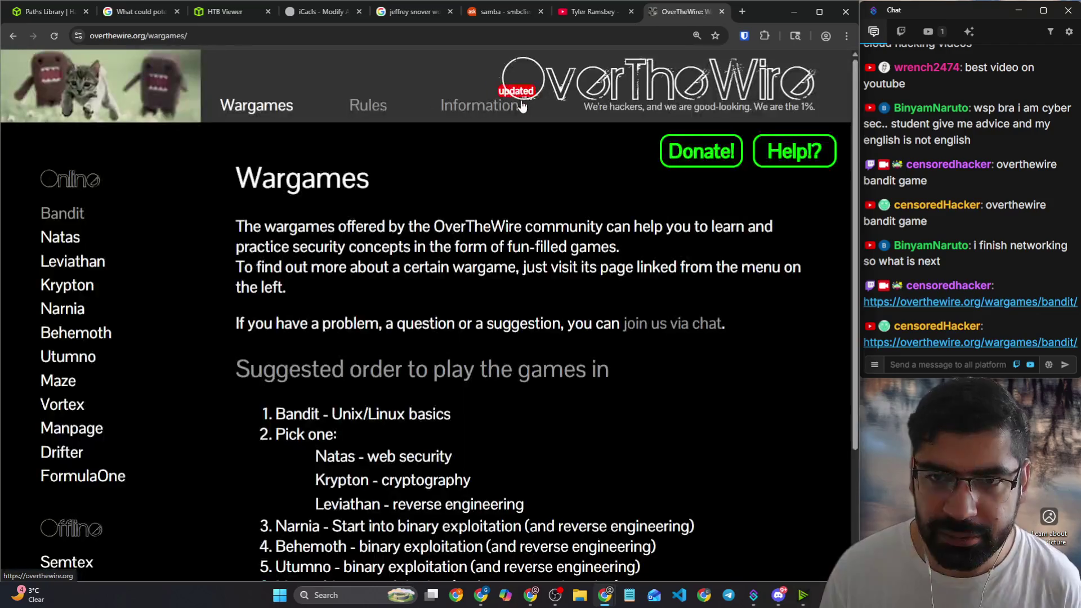
scroll(306, 229, down, 3)
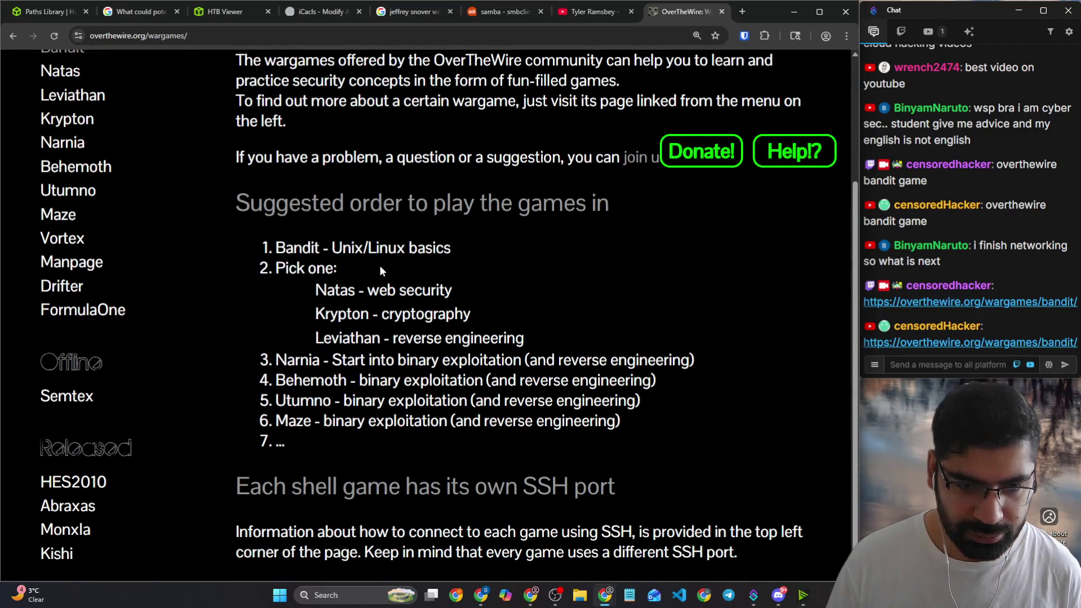
key(ctrl+minus)
scroll(393, 291, up, 1)
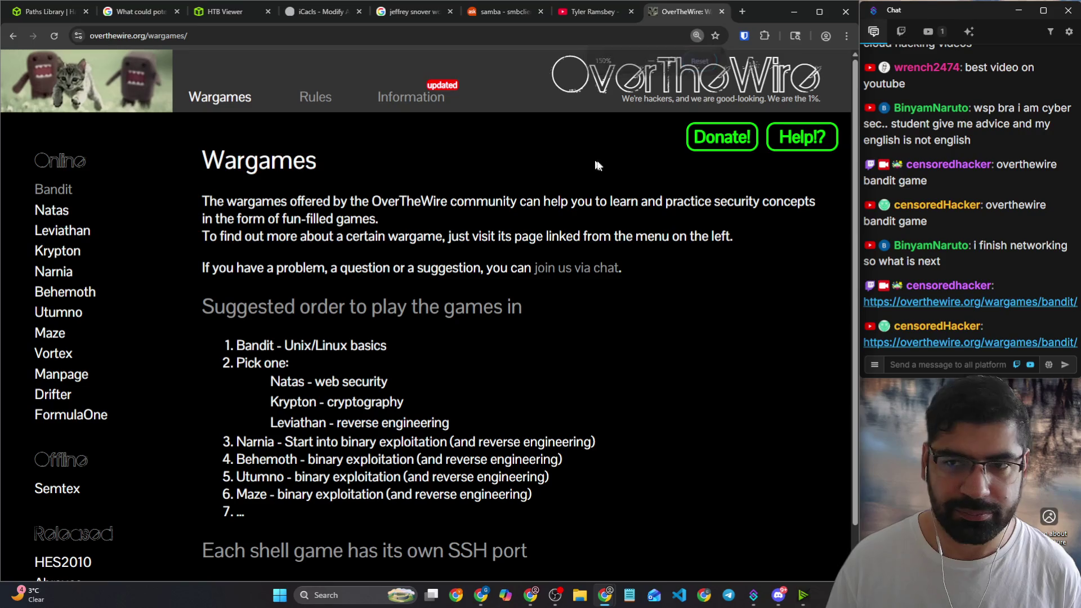
click(415, 101)
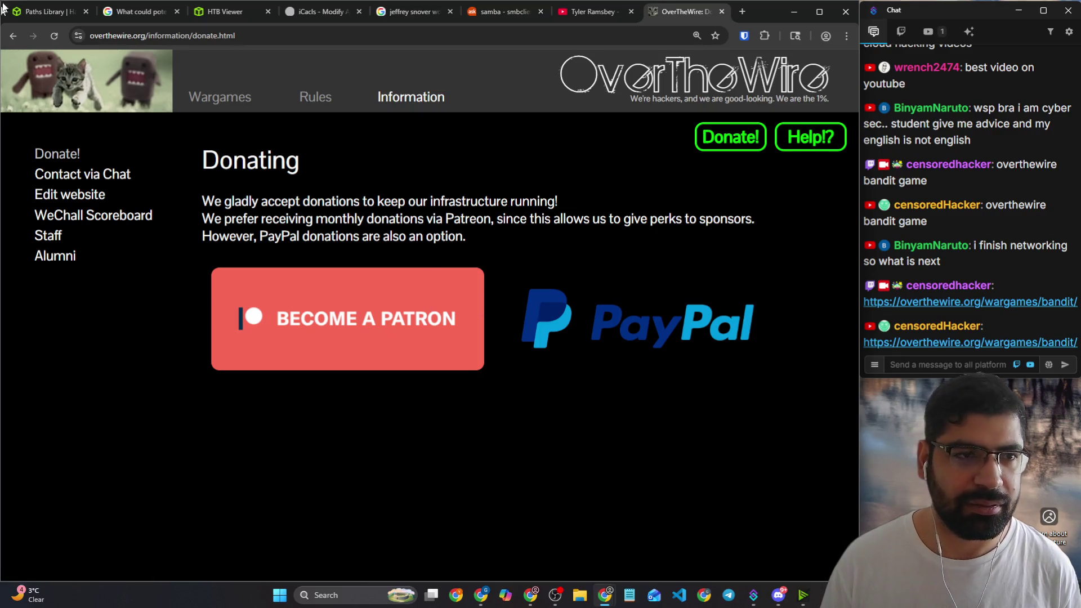
scroll(472, 296, down, 1)
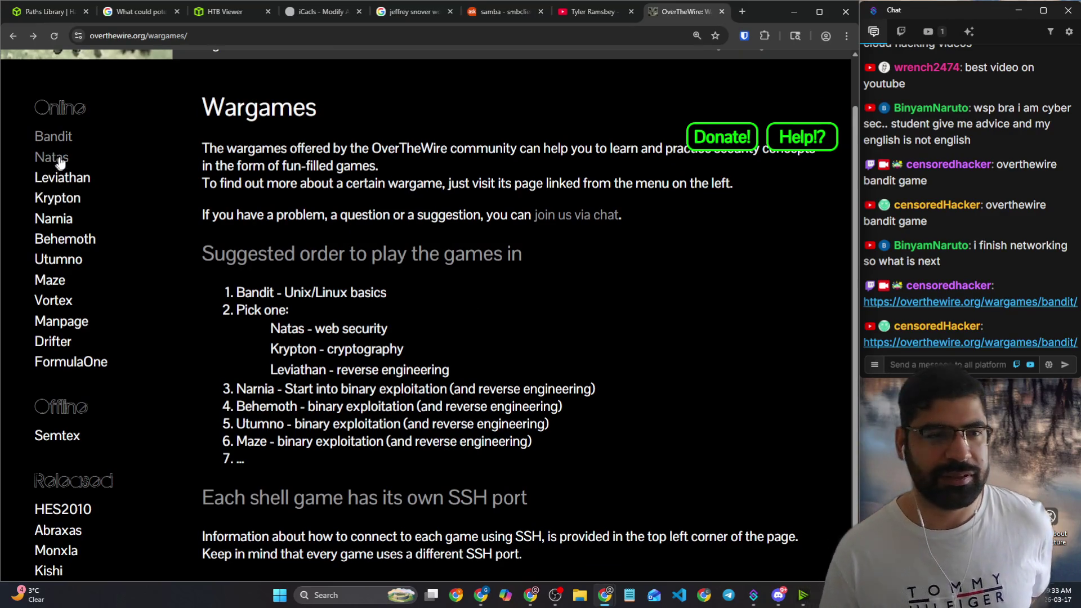
click(52, 136)
scroll(351, 207, down, 3)
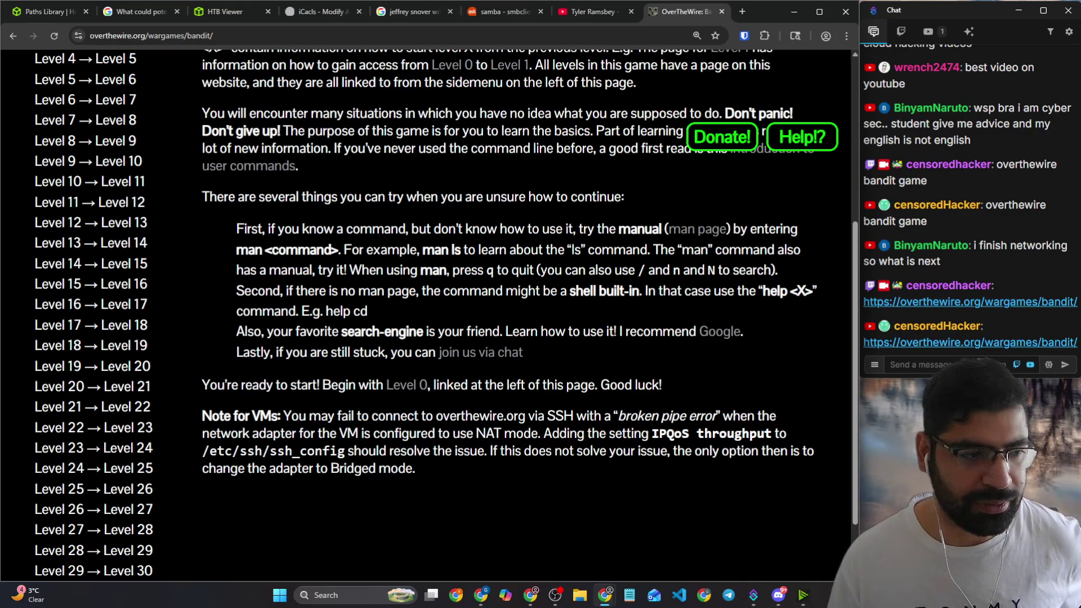
Step: Switch between running applications and highlight part of a chat message
key(alt+Tab)
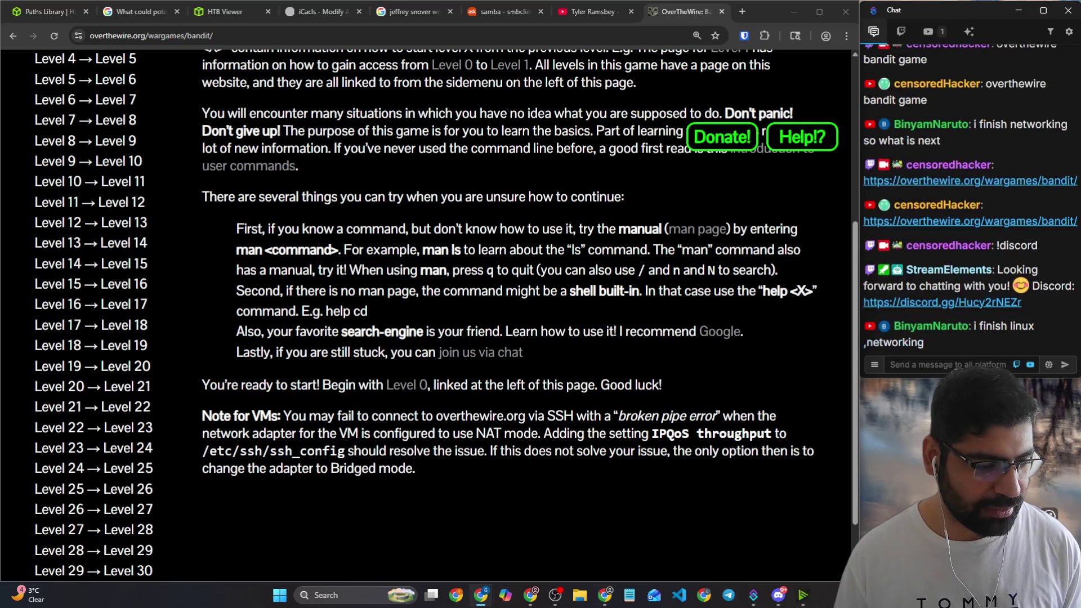
key(alt+Tab)
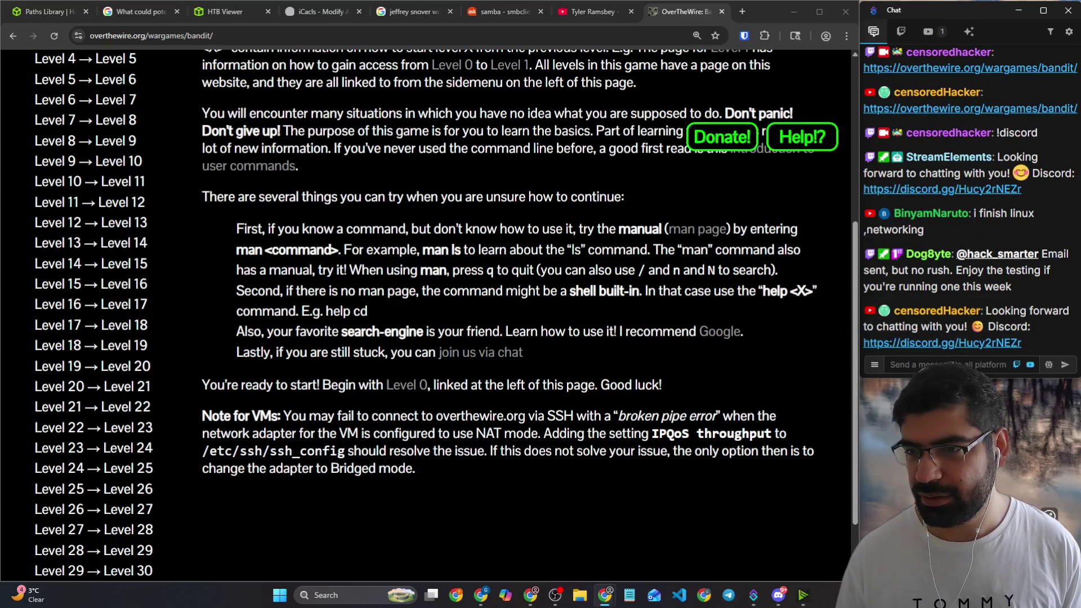
drag(956, 270, 1028, 287)
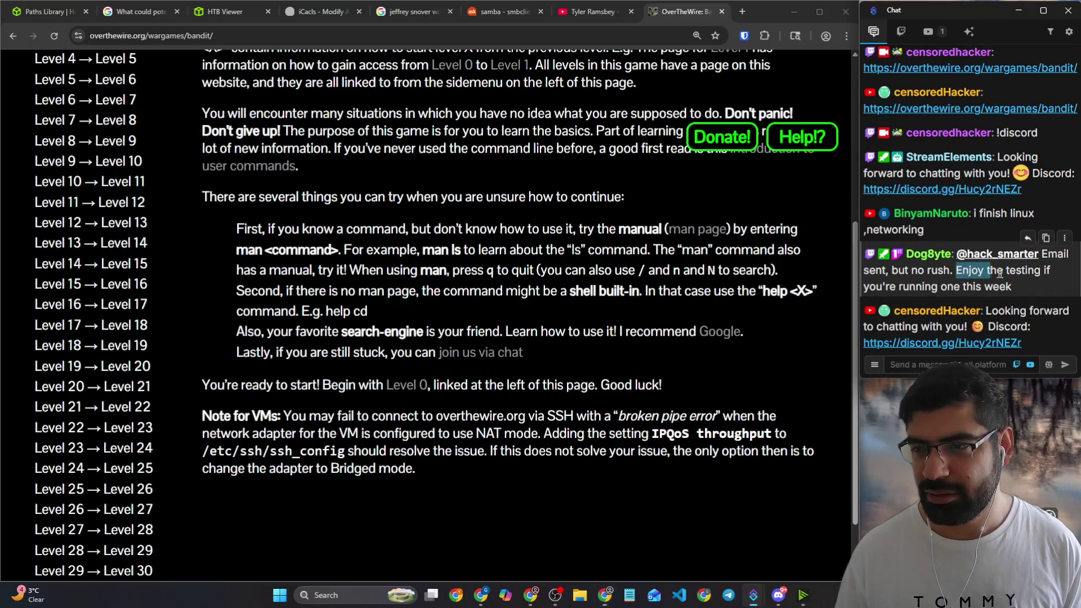